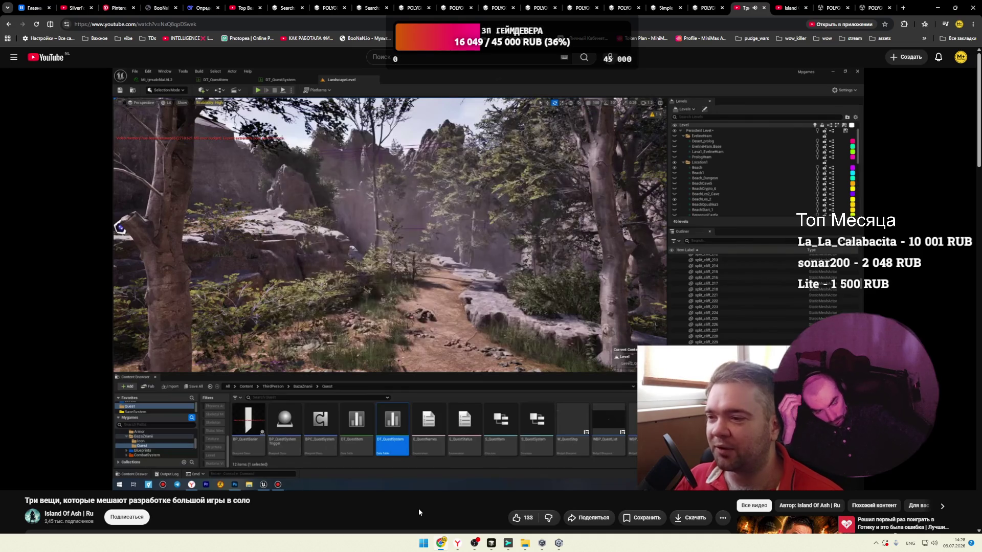
Step: Pause the game-development video at 11:22 of 13:03 on the Unreal forest scene
left_click(437, 361)
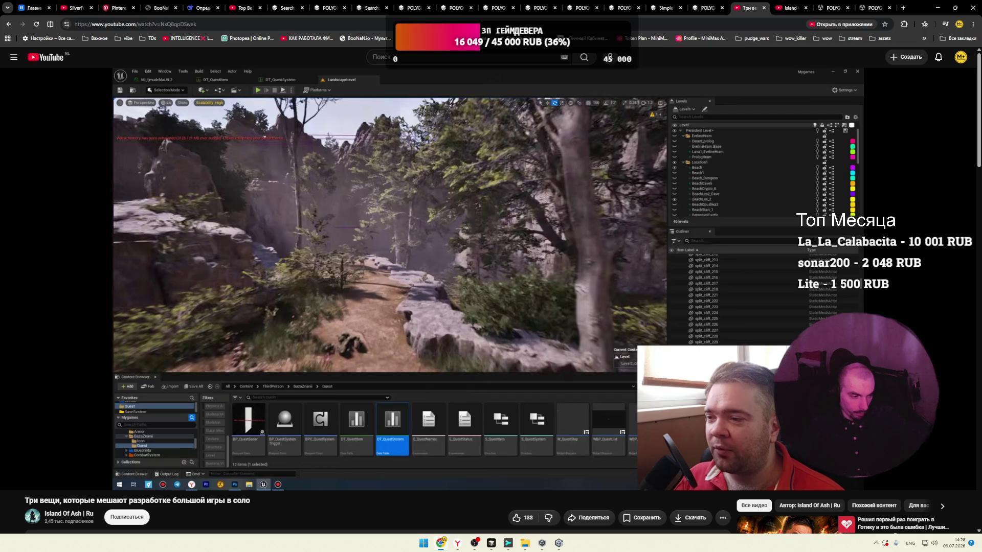
mouse_move(398, 382)
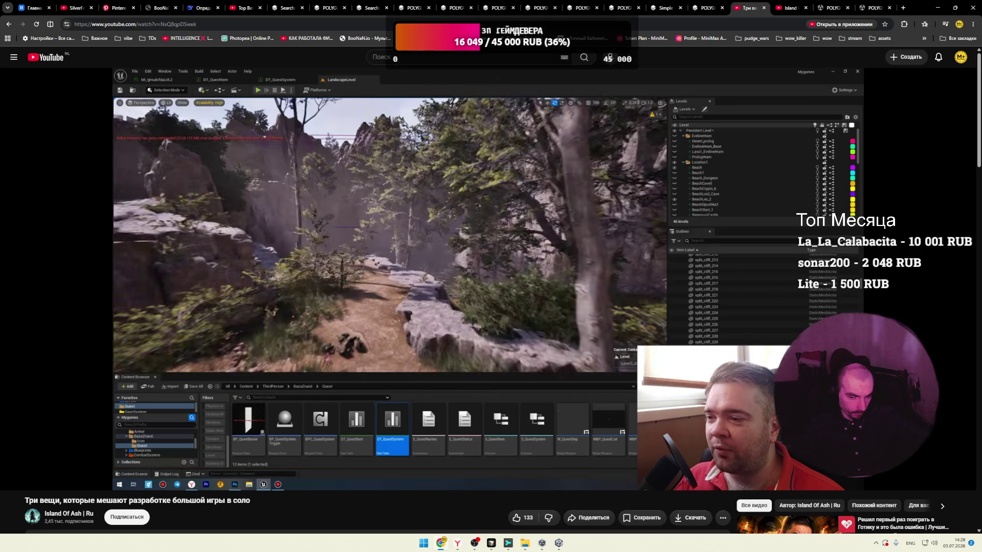
mouse_move(425, 357)
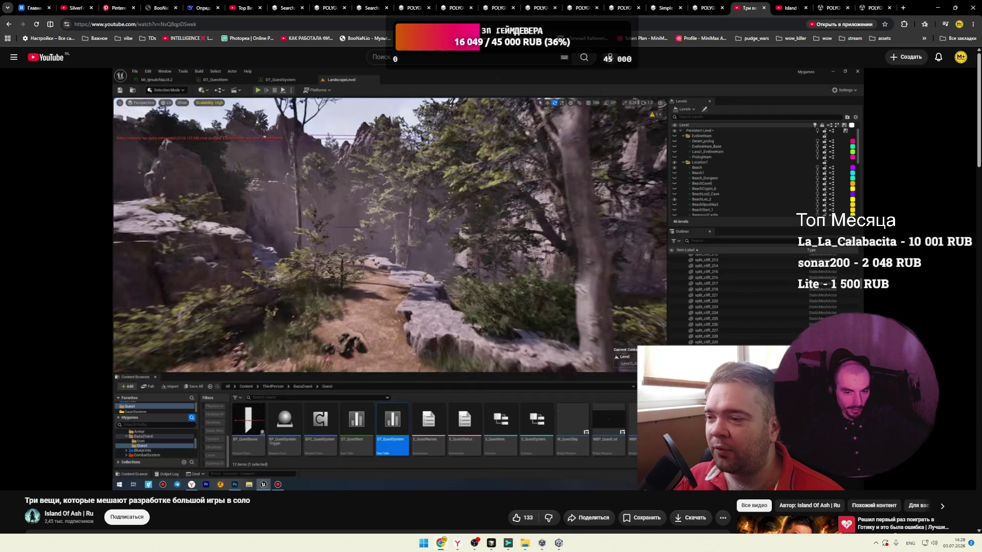
mouse_move(386, 360)
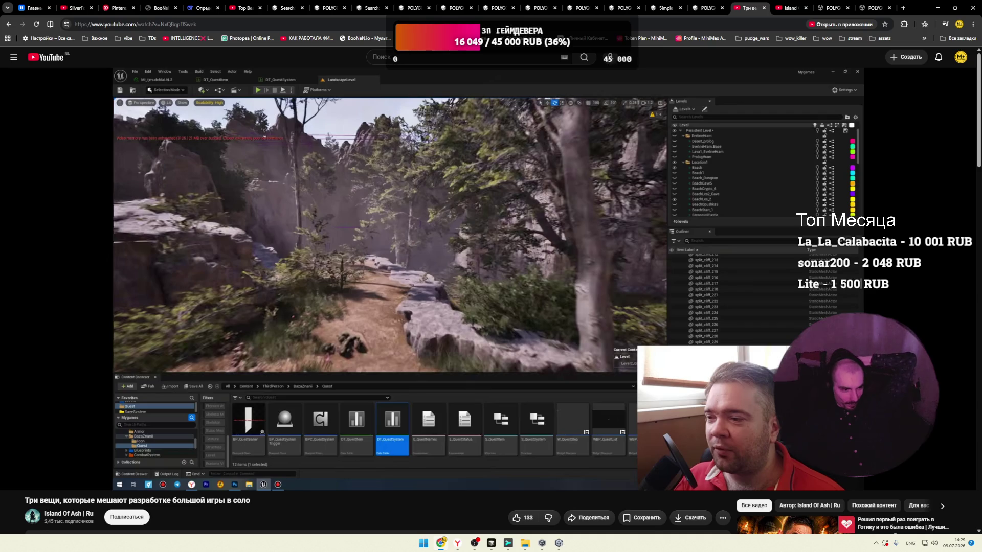
left_click(430, 358)
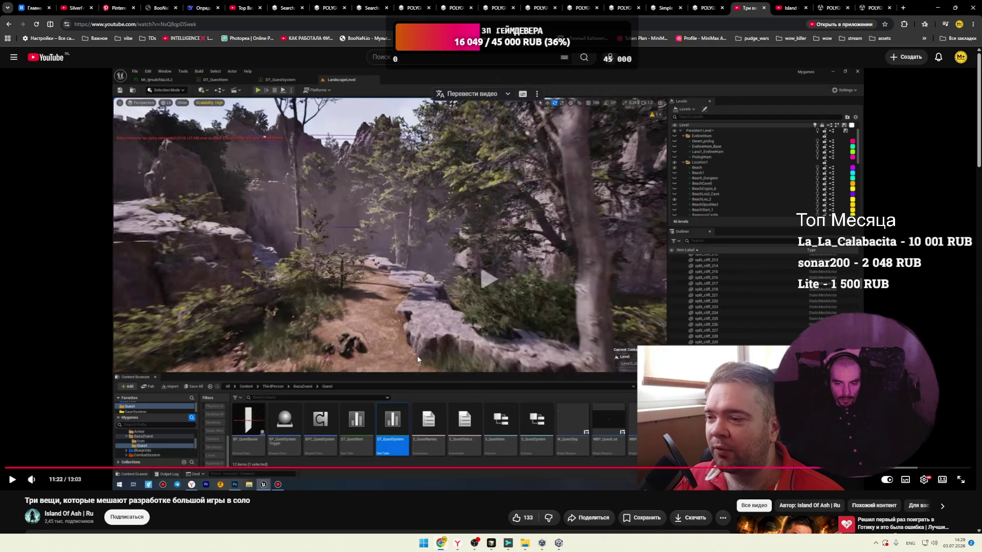
Step: Resume the video and let it run to the channel's end-screen recommendation card
left_click(431, 358)
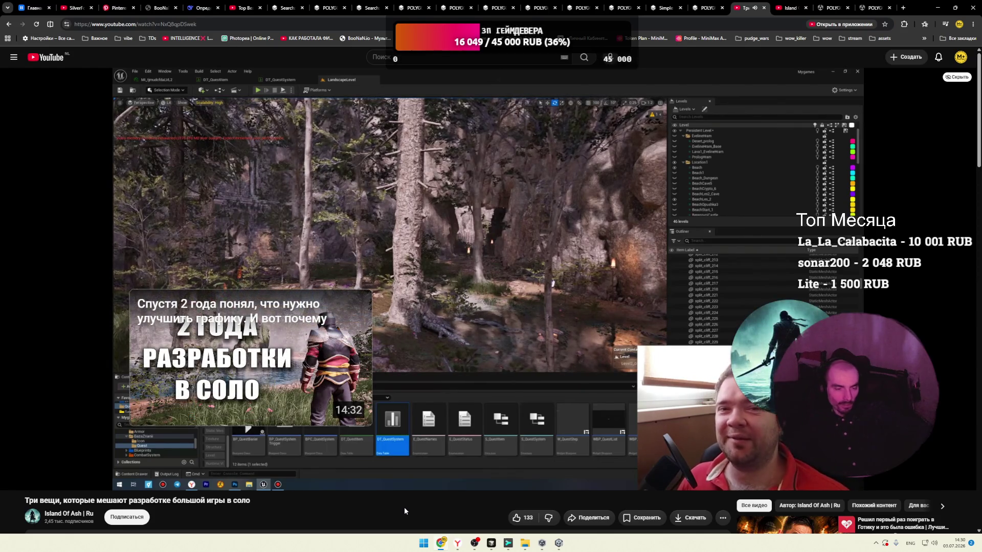
Step: Go to the uploader's Island Of Ash channel page, closing the duplicate tab it opened
mouse_move(434, 308)
scroll(435, 308, "down", 4)
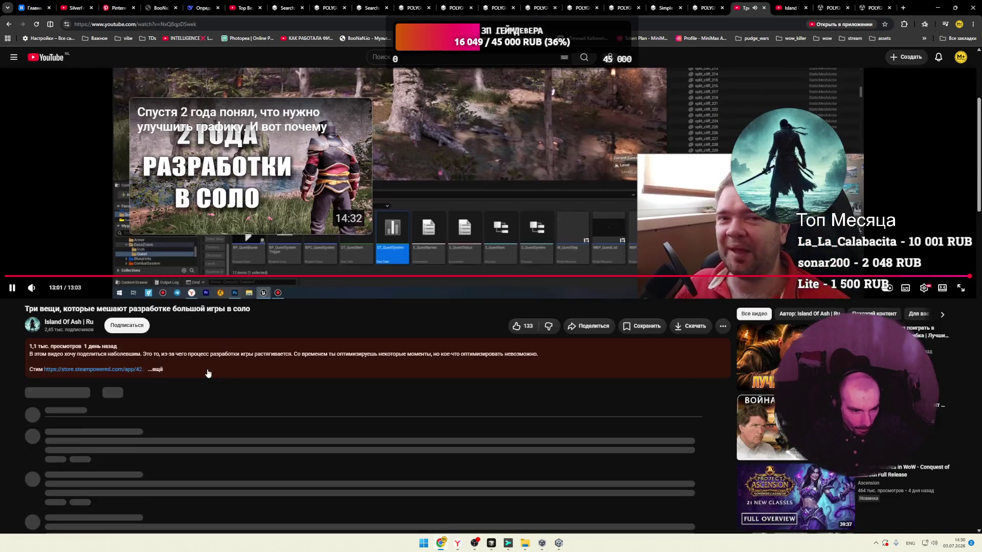
left_click(75, 322)
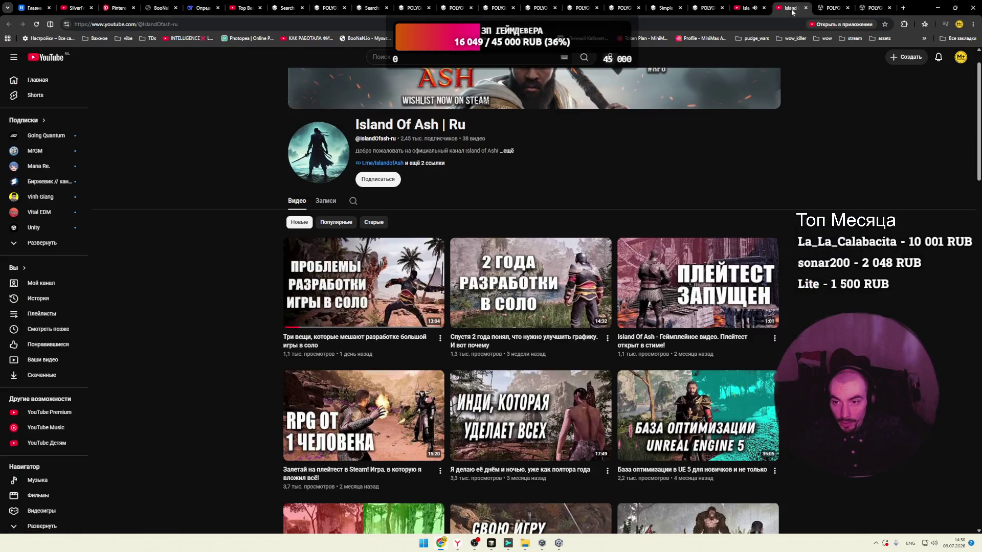
middle_click(792, 8)
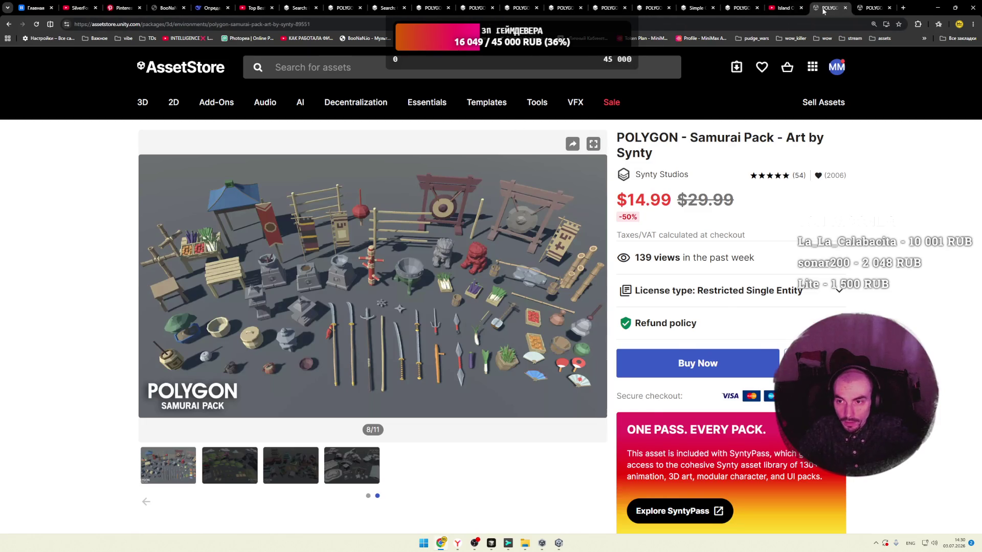
left_click(749, 8)
Step: Follow the Steam link in the channel's description to the Island Of Ash store page
left_click(429, 189)
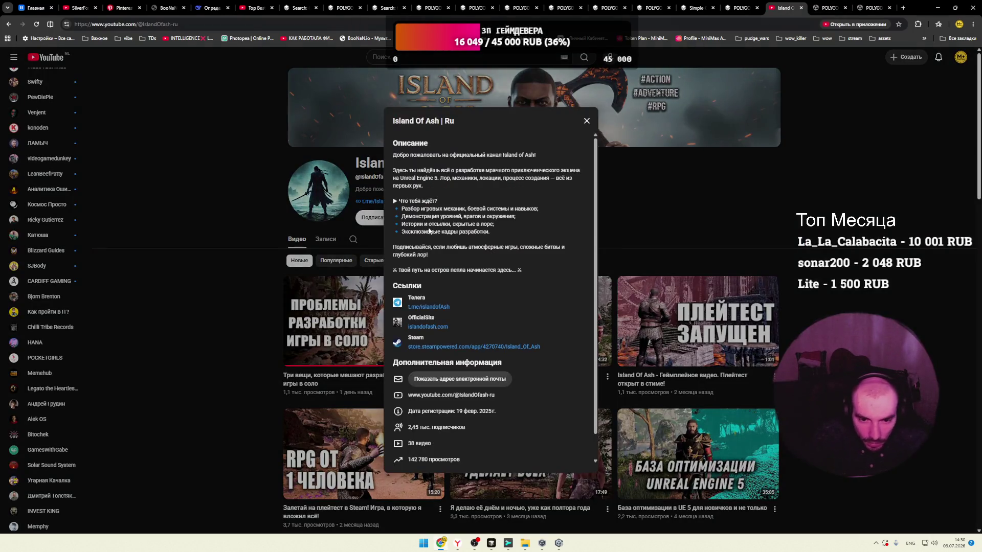
left_click(455, 347)
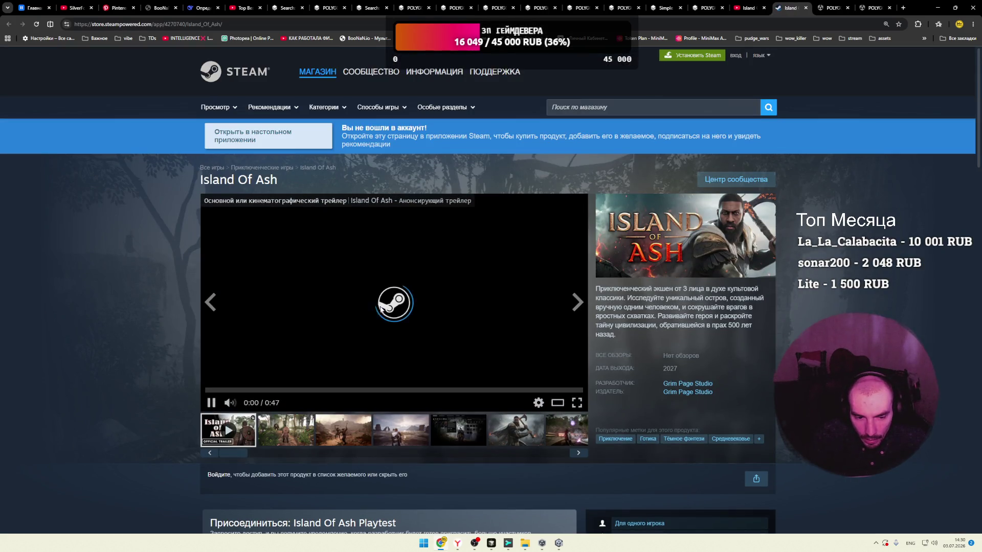
left_click(576, 403)
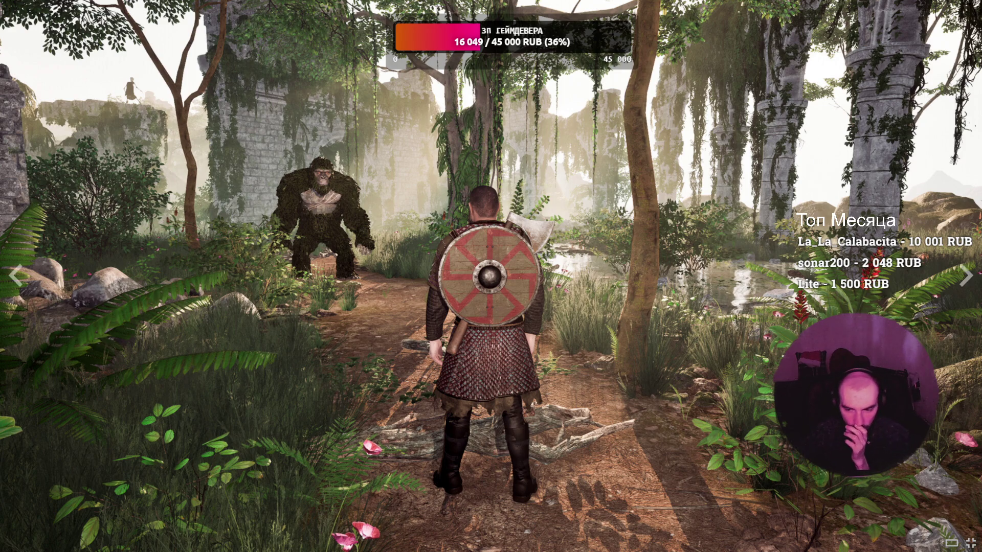
Step: Exit the full-screen Island Of Ash trailer after watching it
left_click(970, 543)
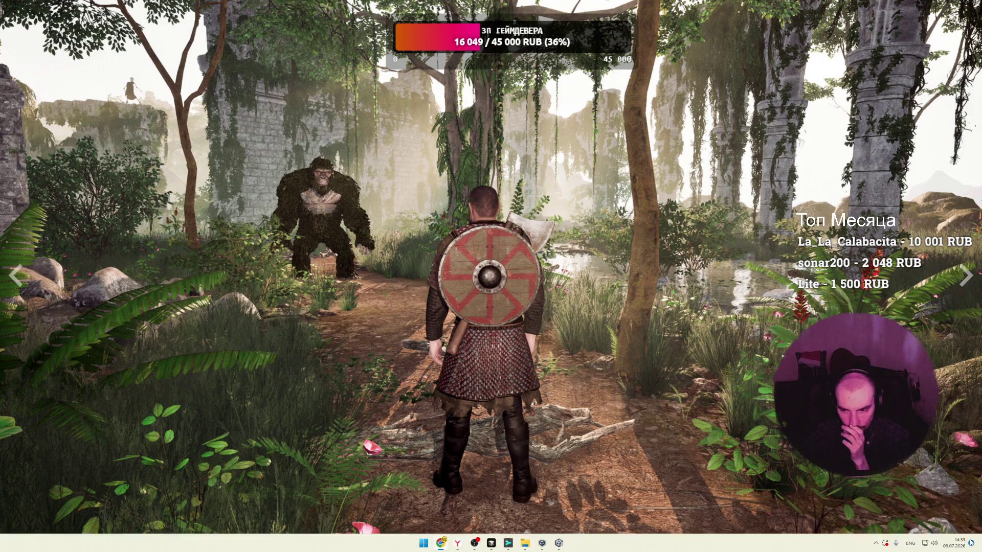
Step: View the Island Of Ash screenshots full screen, from the third through image 6, the axe-wielding warrior
left_click(342, 430)
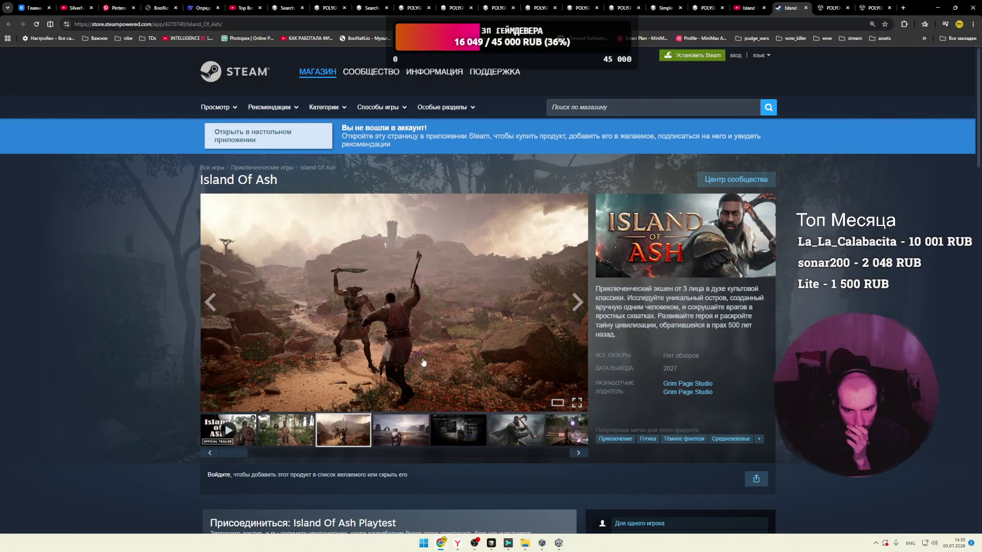
left_click(443, 350)
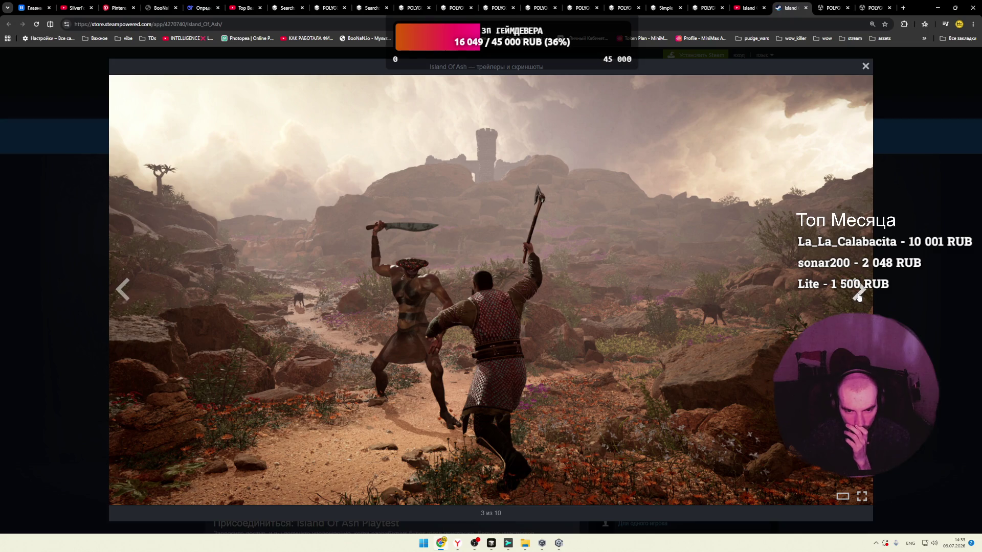
left_click(859, 293)
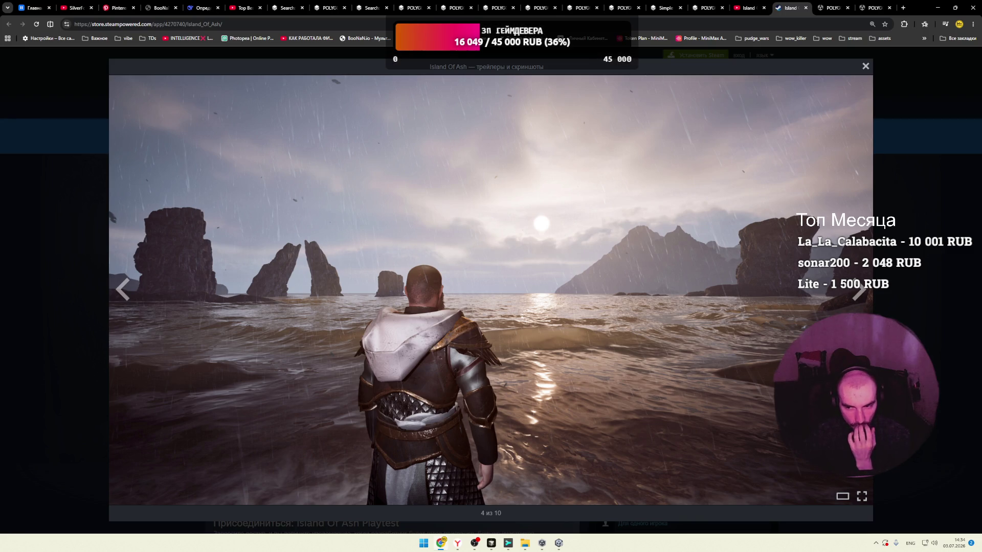
left_click(855, 299)
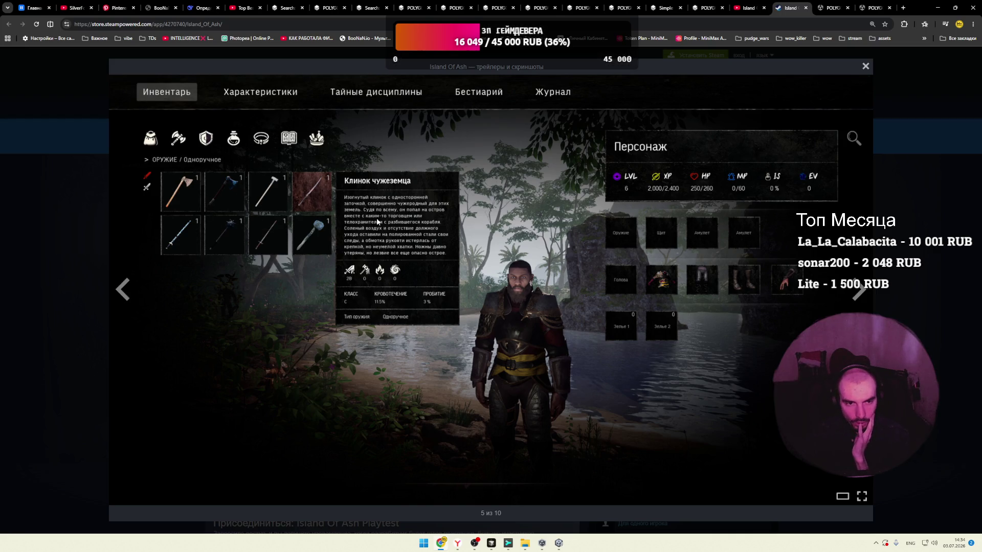
left_click(861, 295)
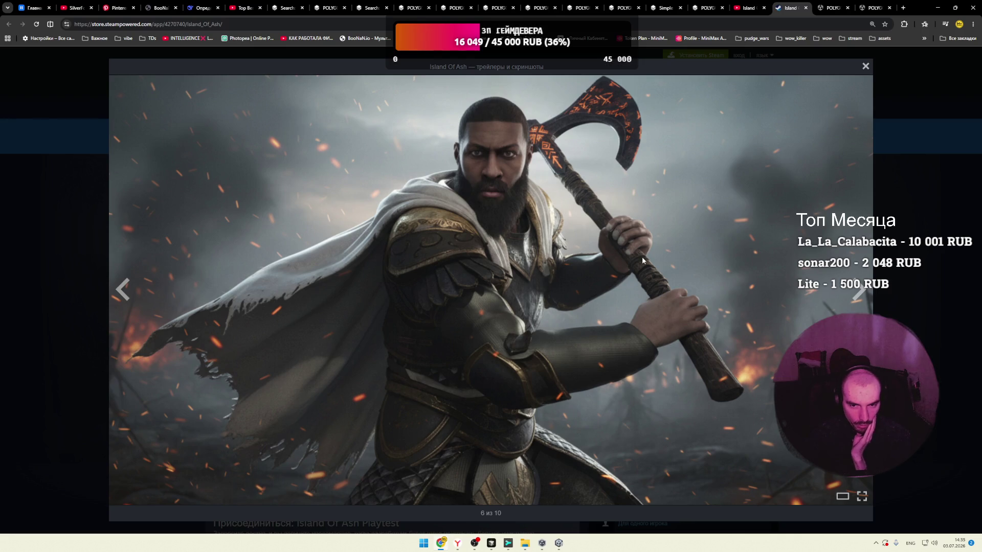
Step: Advance the gallery to screenshot 7, the shielded warrior amid purple magic
left_click(857, 294)
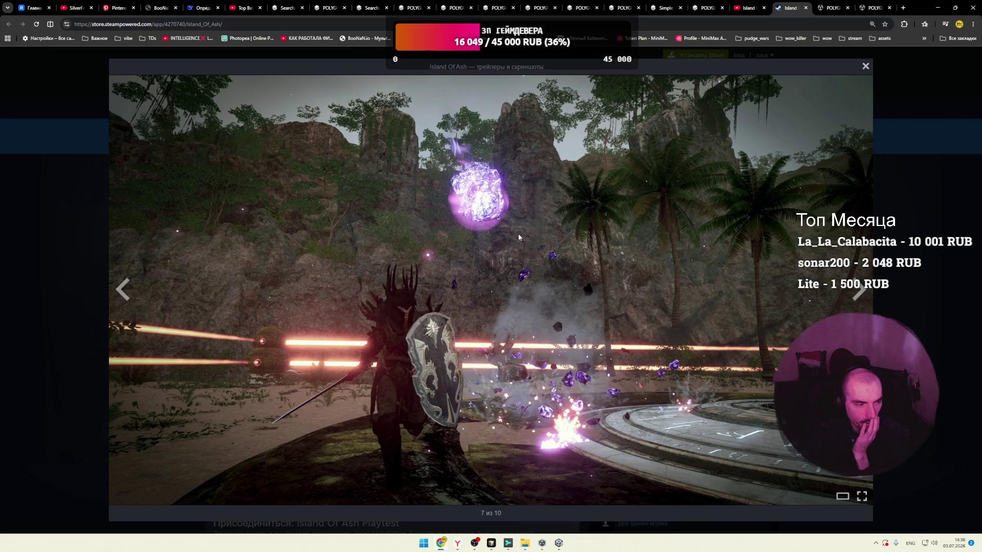
Step: Page through screenshots 8, 9 and 10 until the viewer wraps back to the 0:47 trailer
left_click(859, 290)
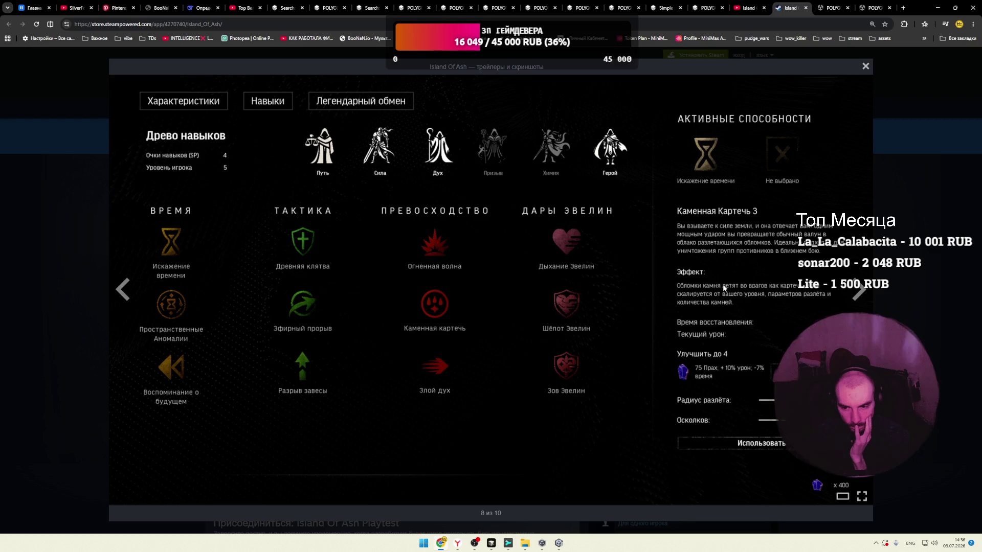
left_click(862, 298)
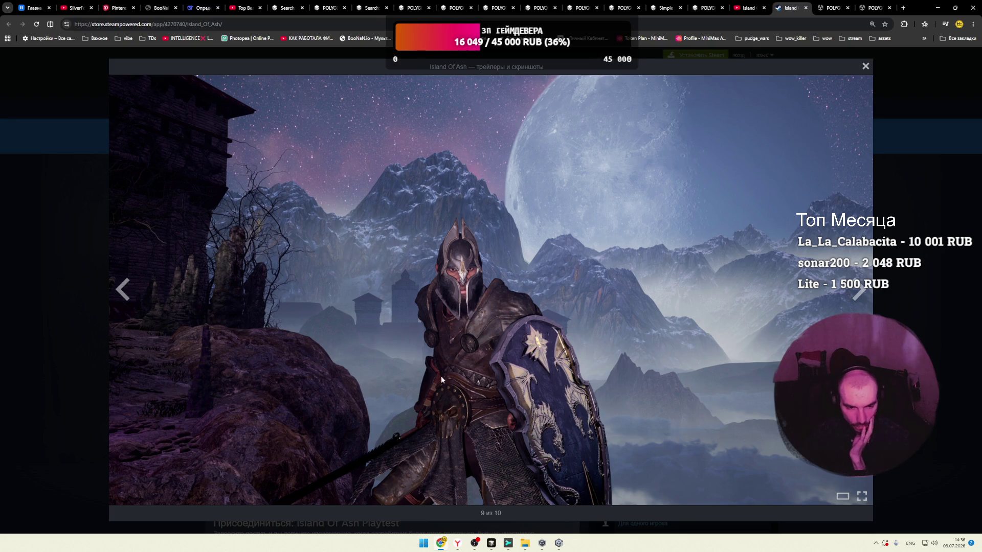
left_click(849, 309)
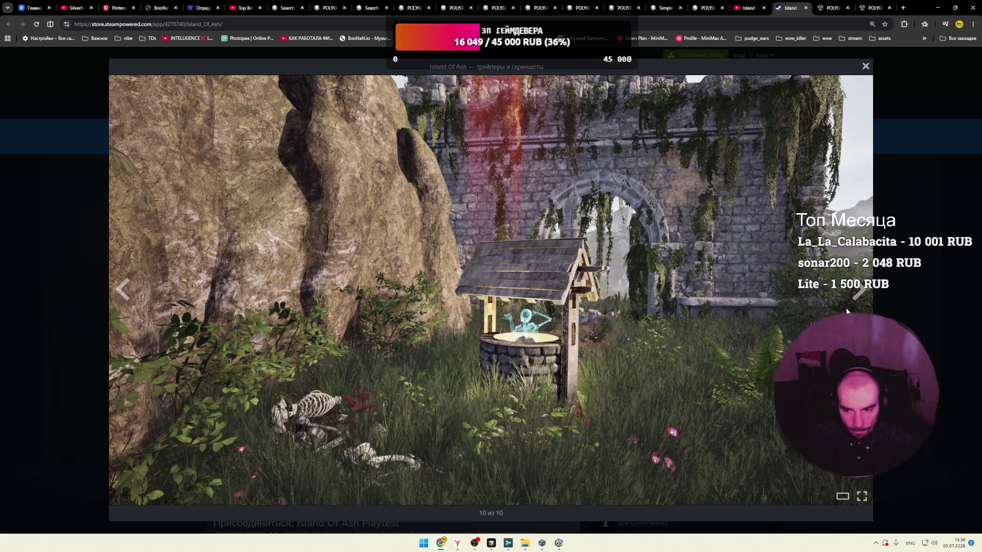
left_click(860, 294)
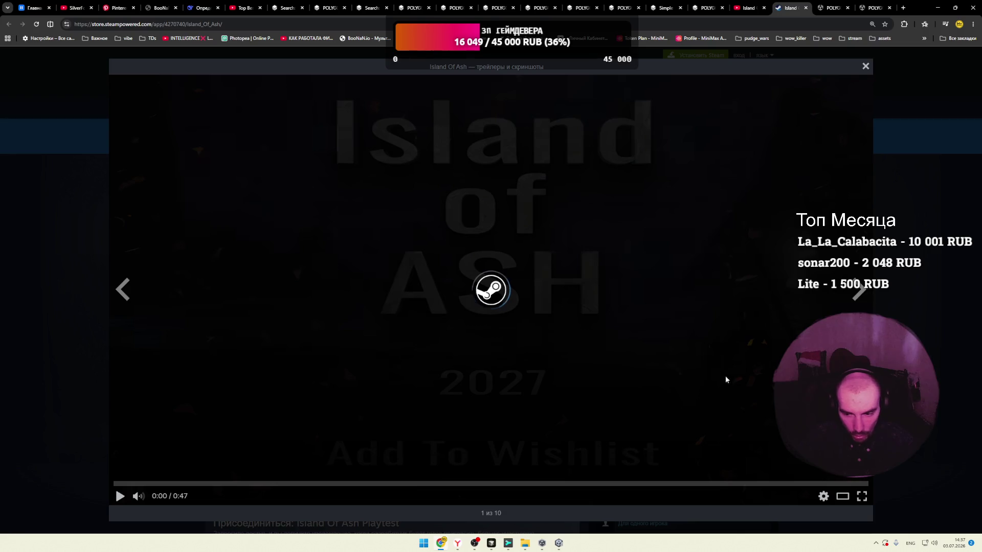
Step: Play the trailer fullscreen to its '2027 Add To Wishlist' end card, then exit the gallery
left_click(865, 498)
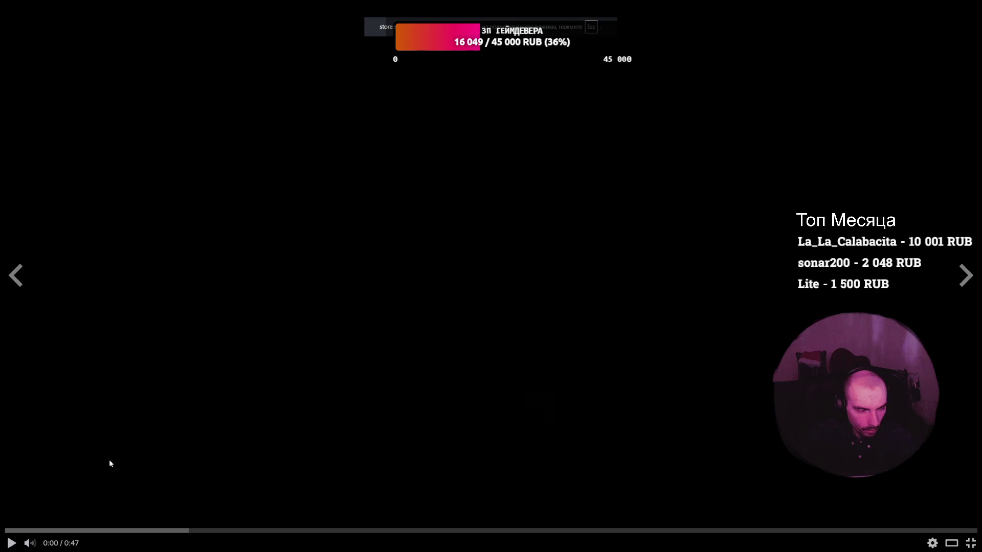
left_click(11, 543)
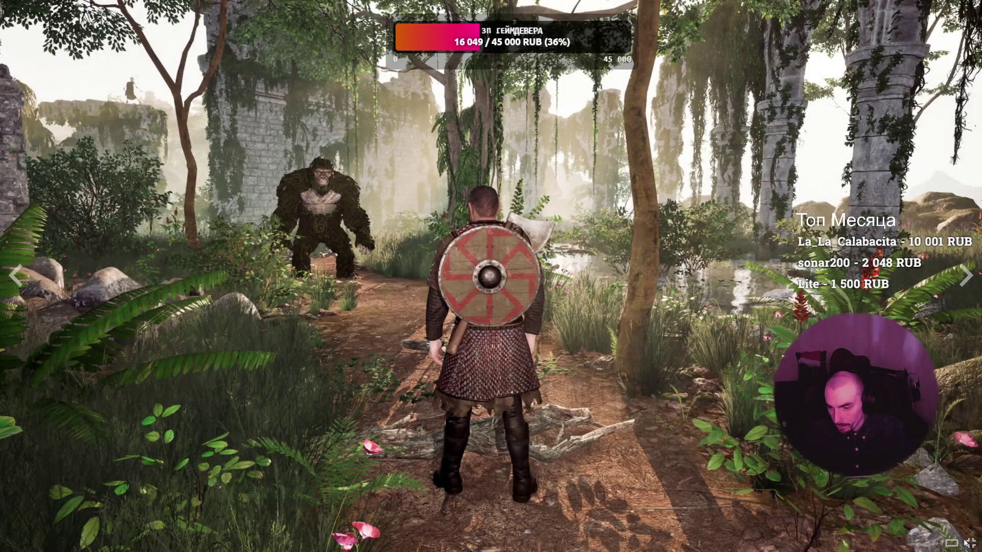
key("Escape")
scroll(524, 278, "down", 10)
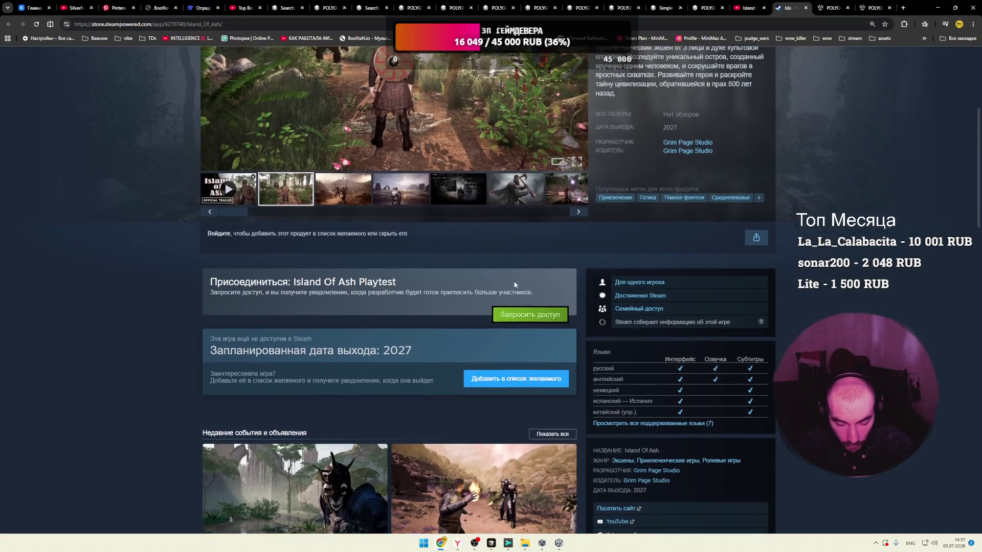
Step: Expand the full Island Of Ash description and scroll down to the system requirements
scroll(353, 278, "down", 7)
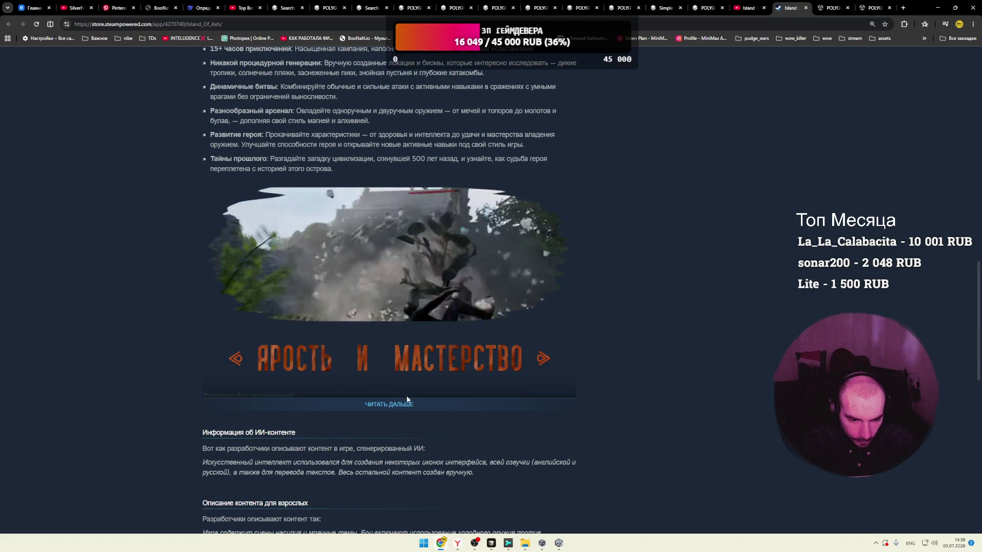
left_click(404, 404)
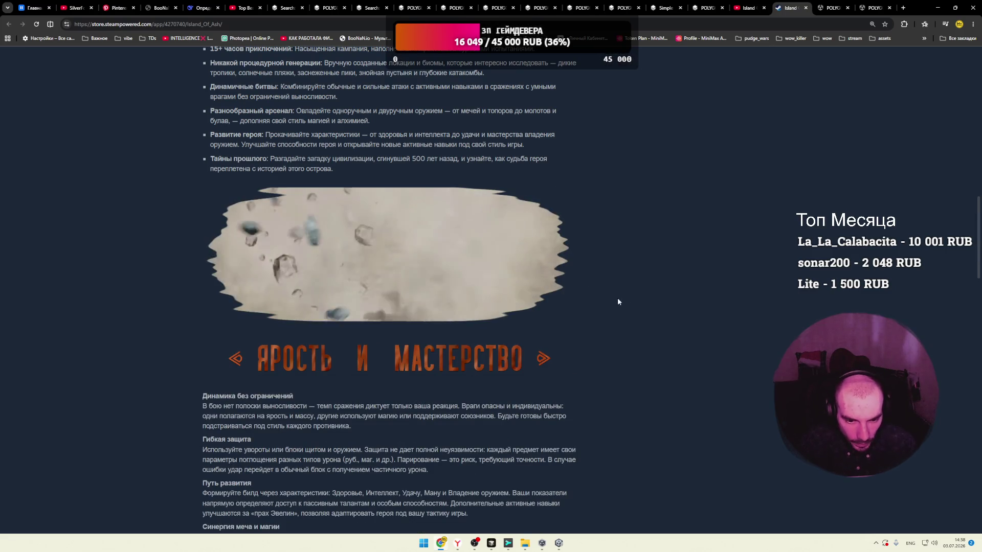
scroll(548, 286, "down", 7)
scroll(593, 288, "down", 2)
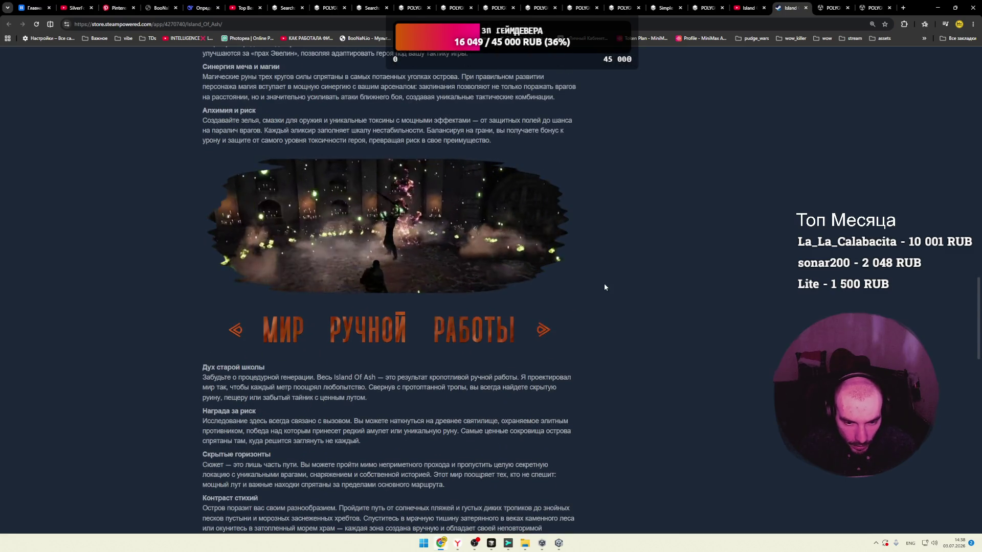
scroll(605, 288, "down", 4)
scroll(605, 287, "up", 5)
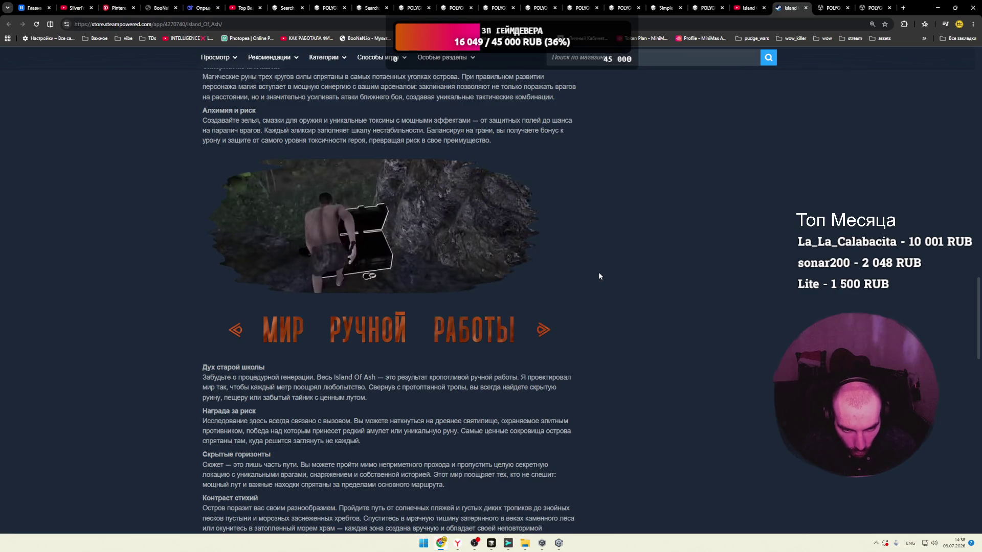
scroll(603, 276, "down", 3)
scroll(602, 276, "down", 15)
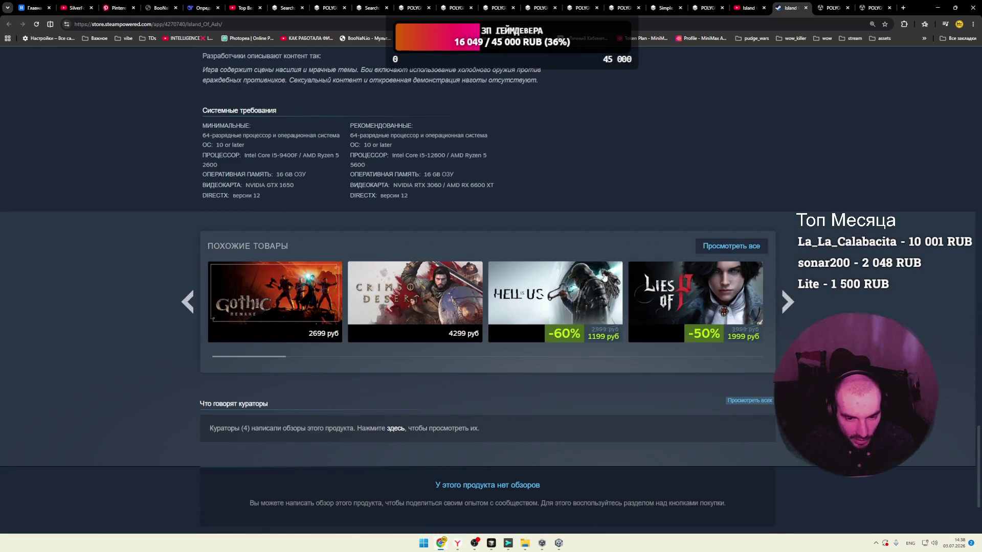
Step: Return to the top and advance the page's media gallery twice to the inventory screenshot
mouse_move(527, 246)
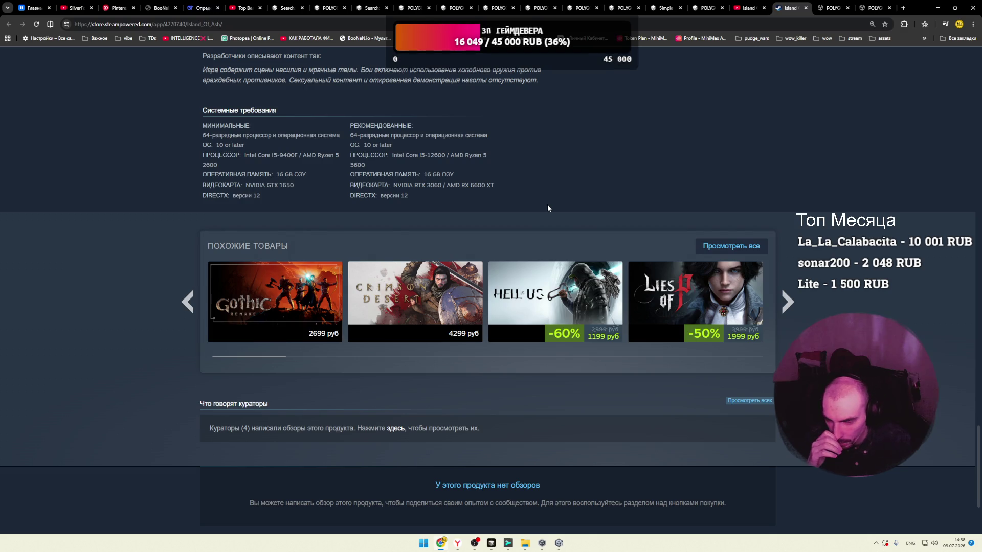
scroll(542, 210, "up", 15)
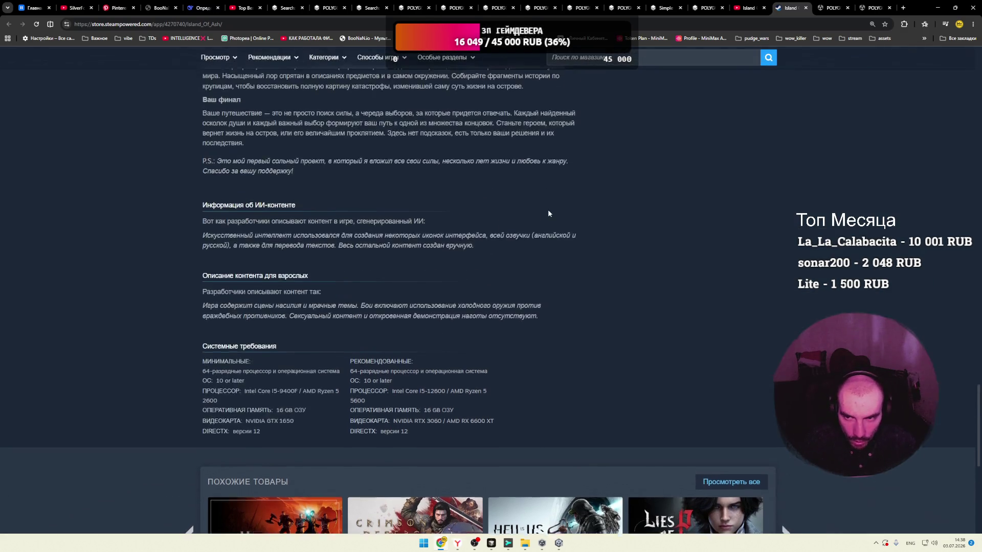
scroll(548, 204, "up", 15)
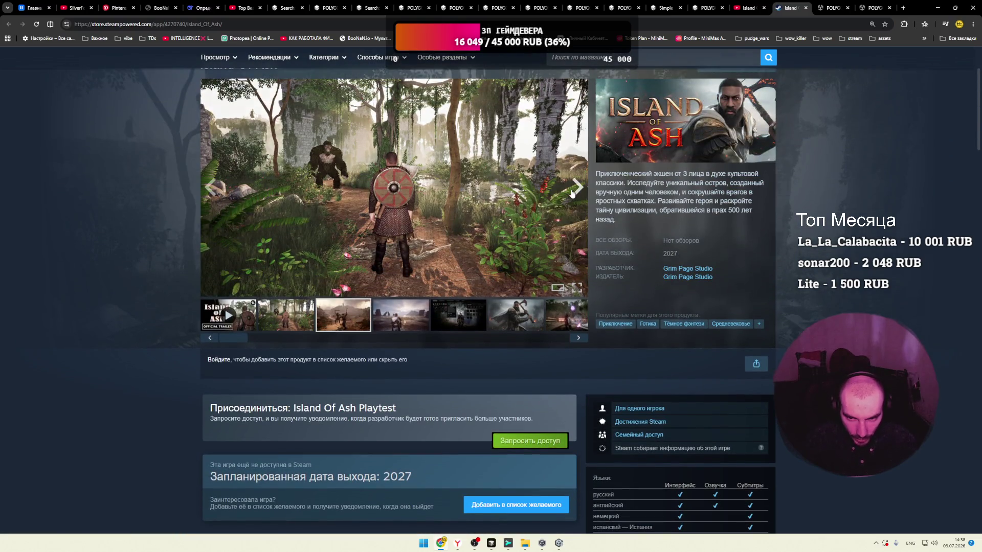
left_click(573, 192)
left_click(573, 191)
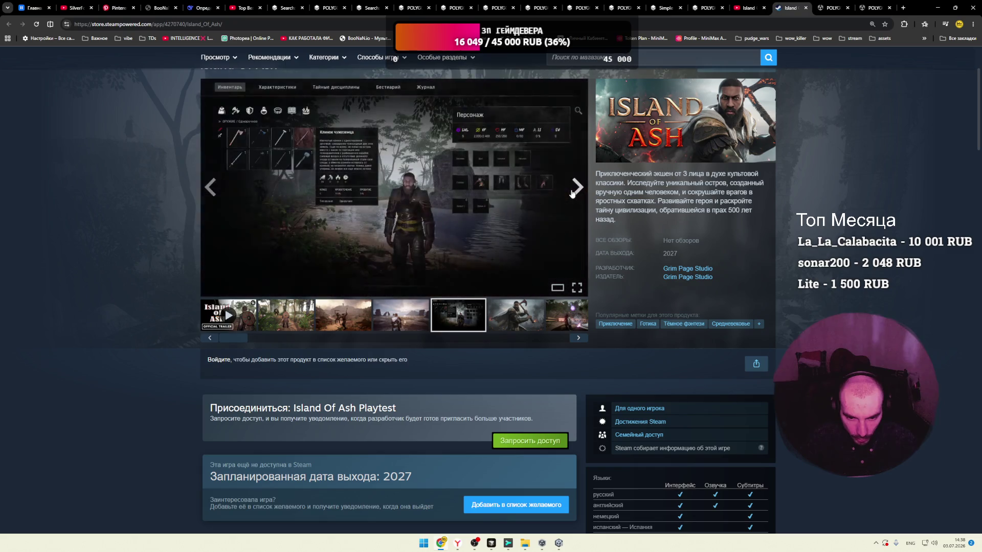
Step: Close the Island Of Ash Steam tab, the channel's About dialog and the channel tab
left_click(804, 9)
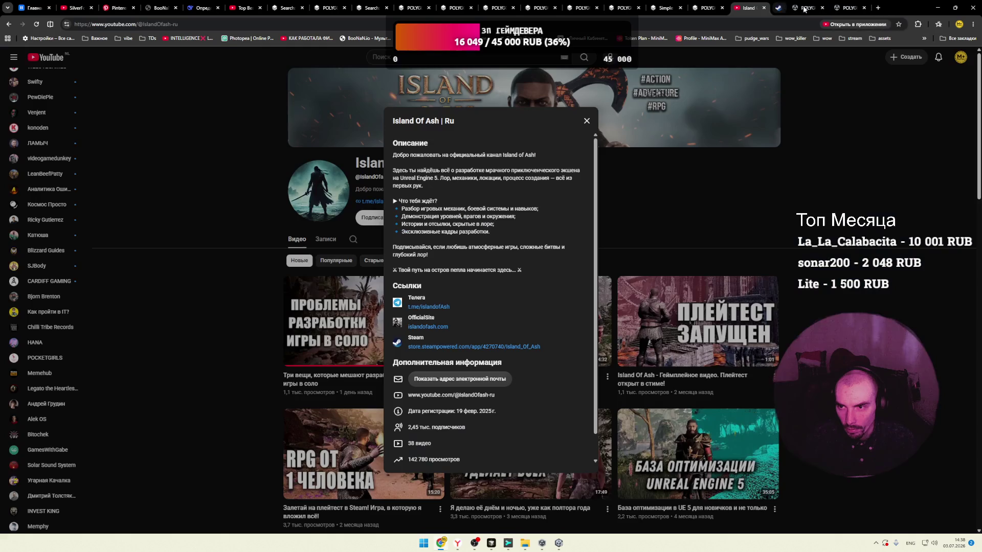
left_click(721, 130)
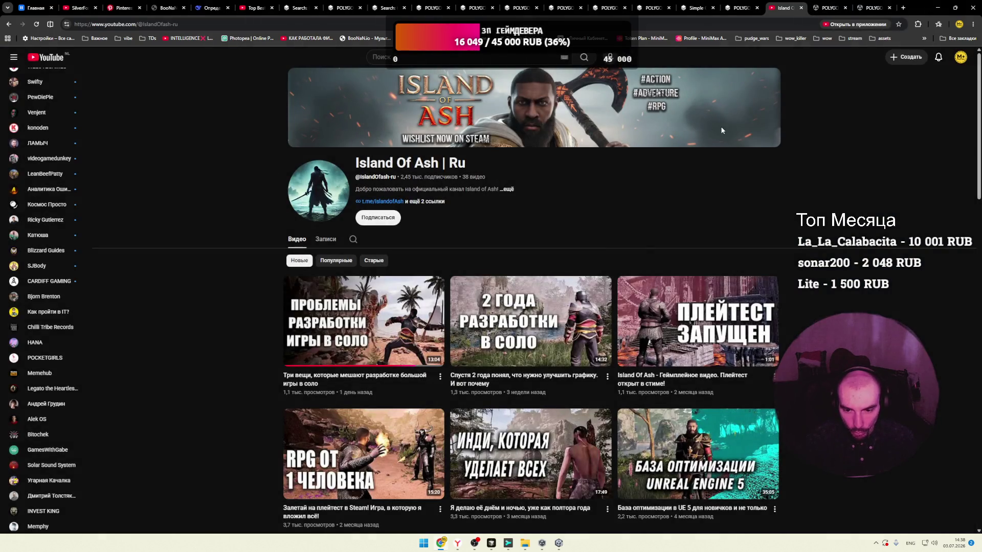
left_click(802, 8)
Step: Look over the SIMPLE City and POLYGON Sci-Fi City Pack tabs, then close leftover asset tabs
left_click(738, 3)
left_click(694, 4)
left_click(649, 6)
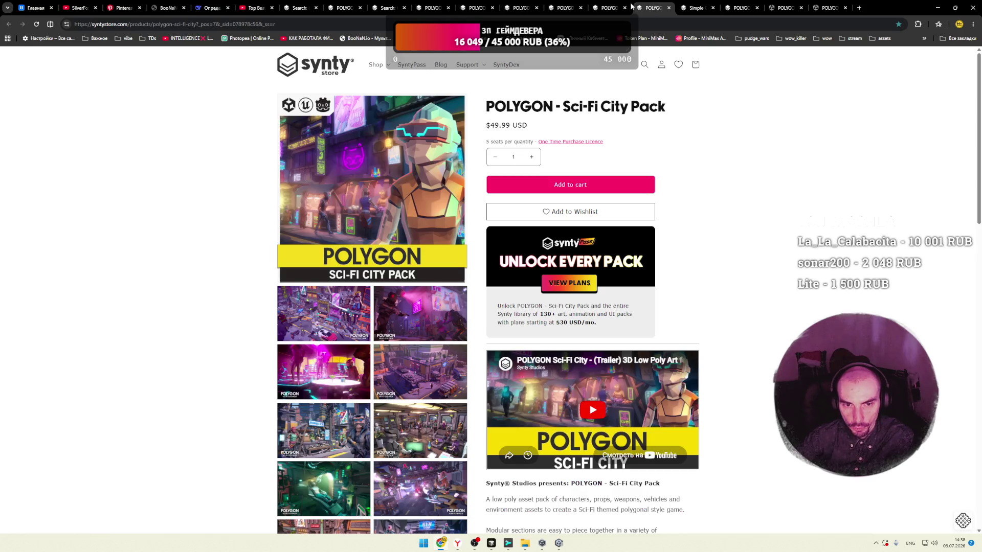
left_click(317, 7)
left_click(316, 7)
left_click(316, 8)
left_click(317, 7)
Step: Close the remaining POLYGON and asset store tabs, plus the dubstep video tab
left_click(318, 8)
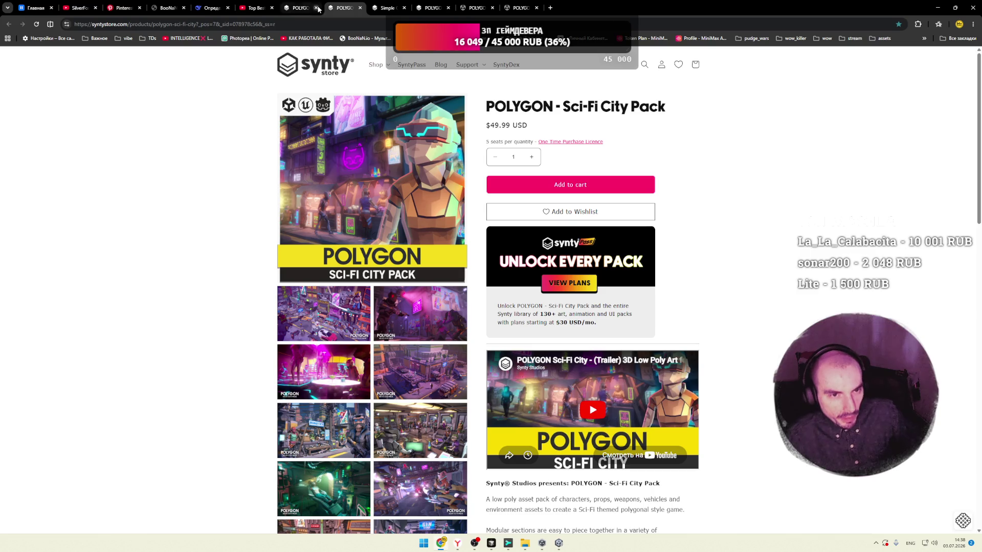
left_click(317, 8)
left_click(317, 8)
left_click(317, 8)
left_click(317, 7)
left_click(318, 9)
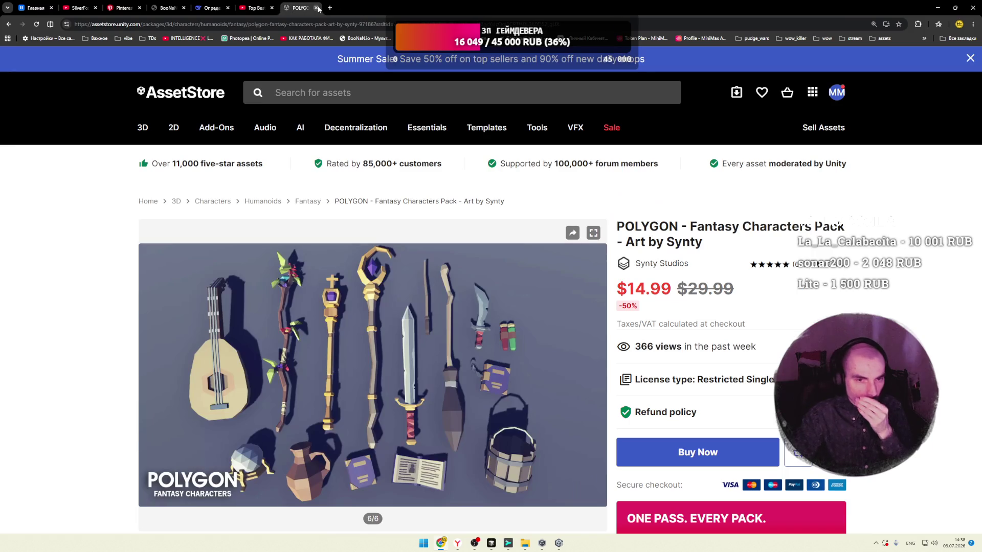
left_click(317, 8)
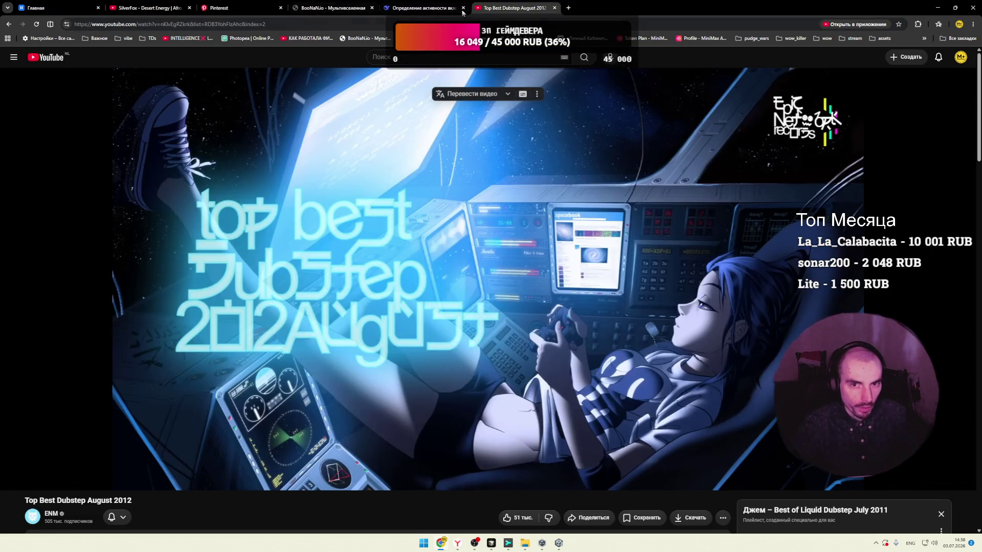
left_click(555, 8)
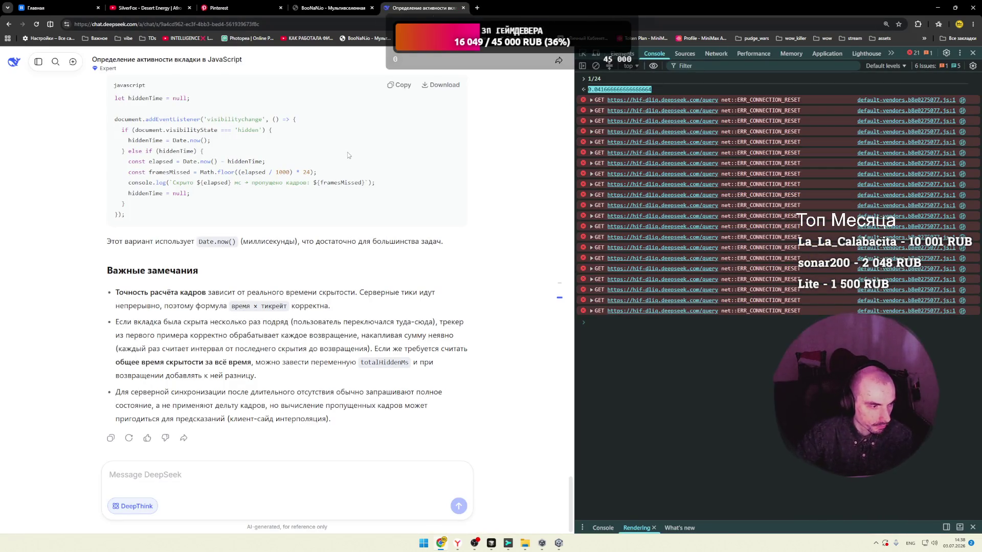
Step: Close DevTools, open DevTools on the BooNaN.io tab, then return to the Pinterest feed
left_click(973, 53)
left_click(325, 9)
key("F12")
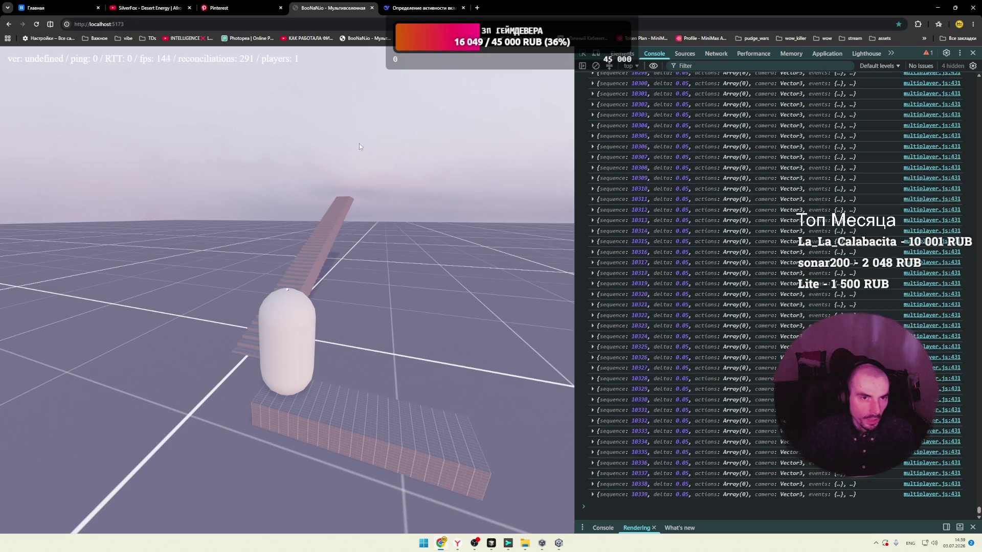
left_click(256, 9)
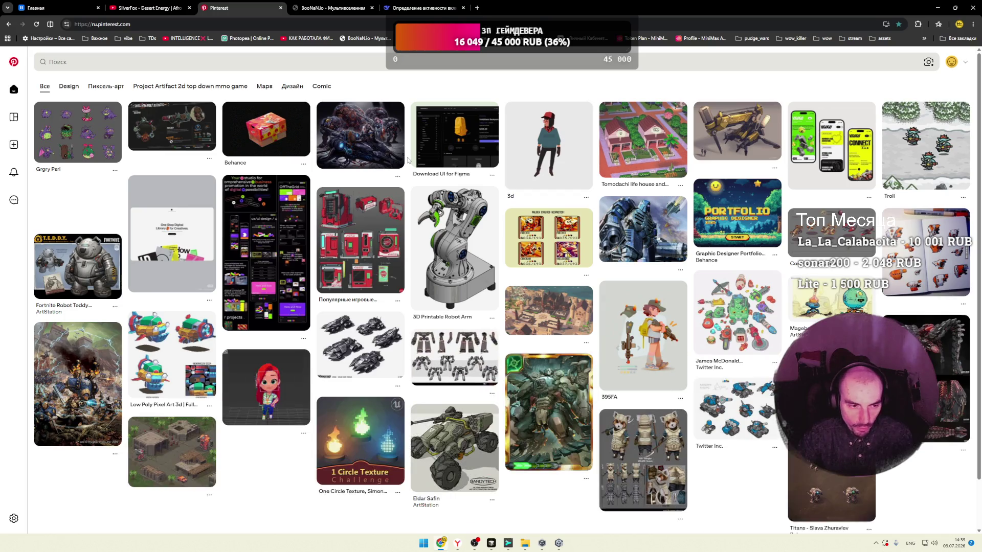
Step: Scroll further through the robot and vehicle pins, then start a new Google tab
scroll(407, 160, "down", 2)
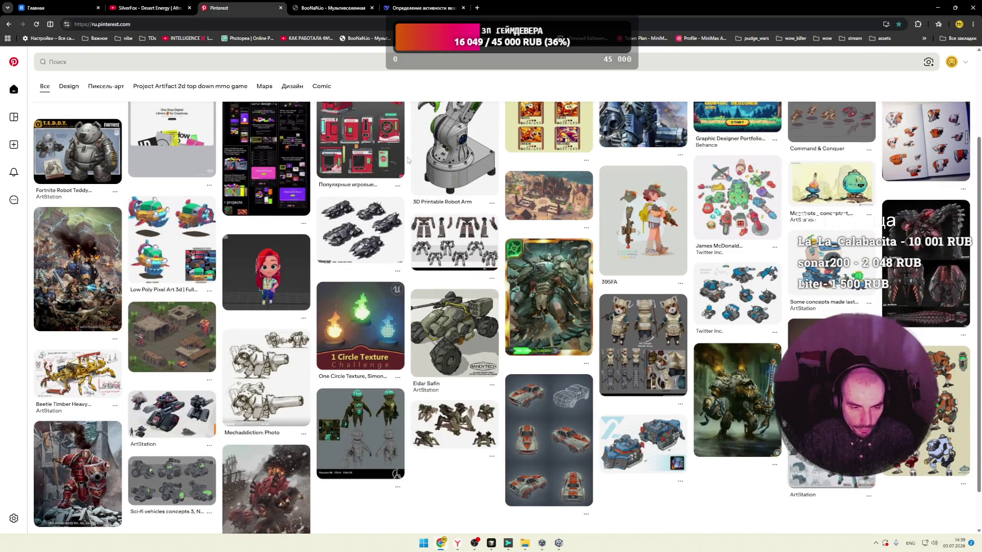
scroll(408, 160, "down", 2)
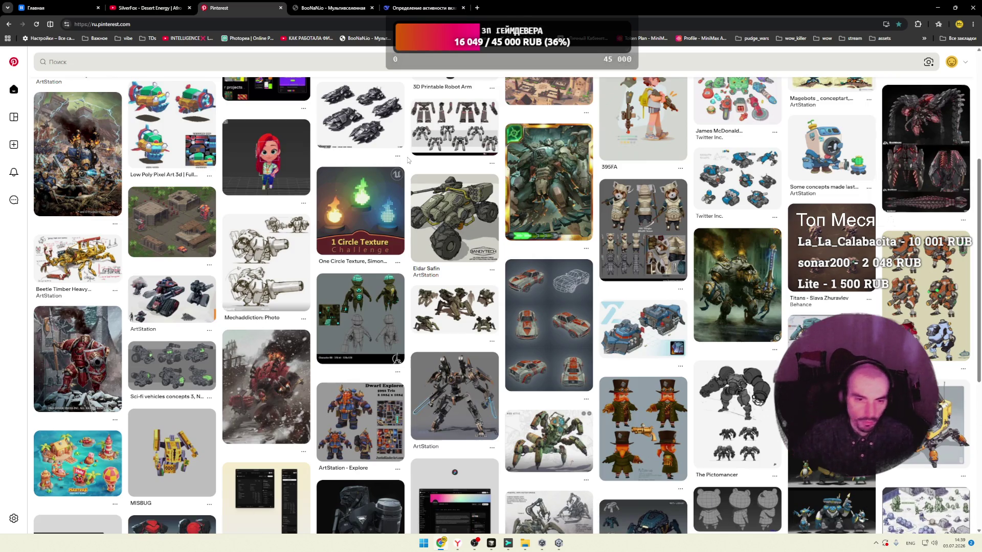
scroll(408, 160, "down", 3)
scroll(407, 160, "down", 3)
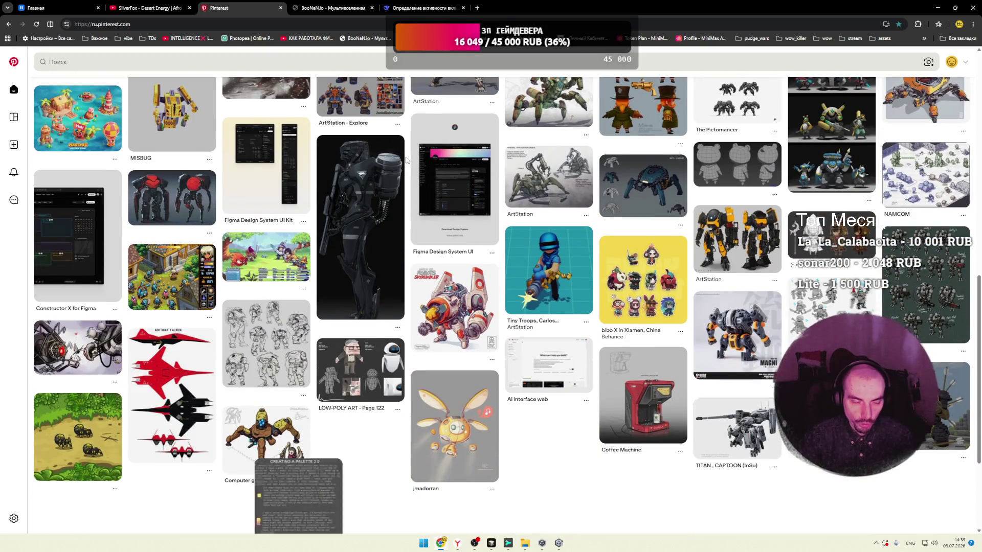
scroll(407, 160, "down", 2)
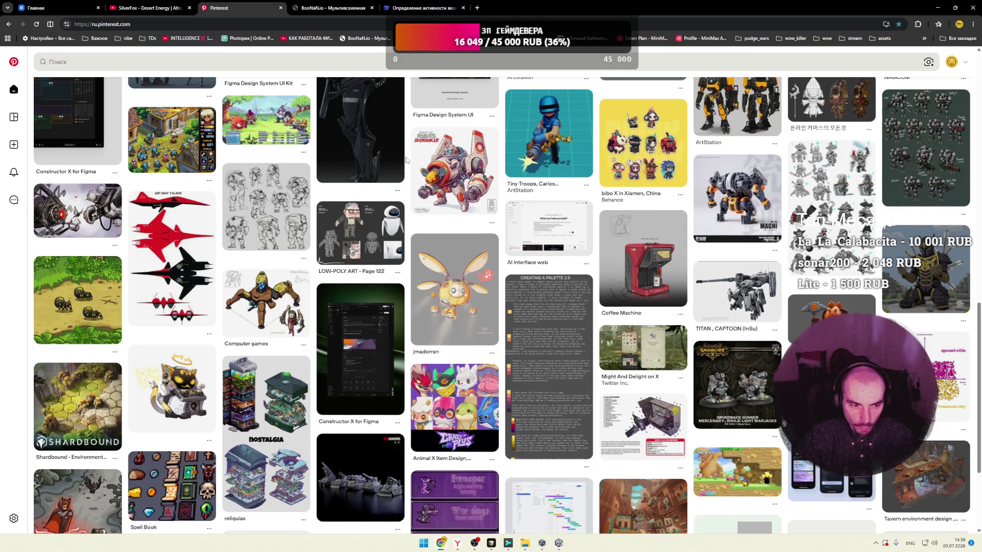
scroll(407, 160, "down", 2)
key("ctrl+t")
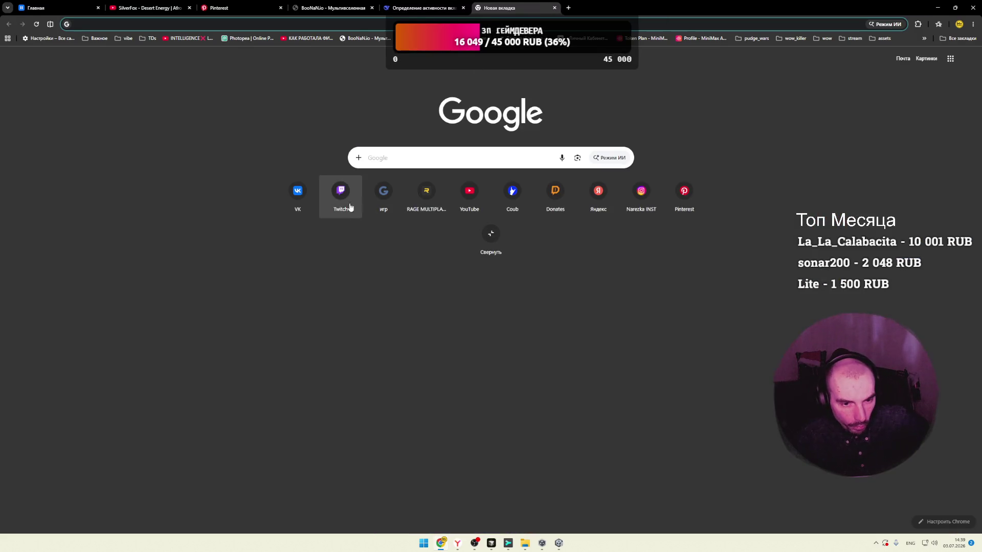
Step: Go to Twitch and open the game-development live stream
left_click(353, 207)
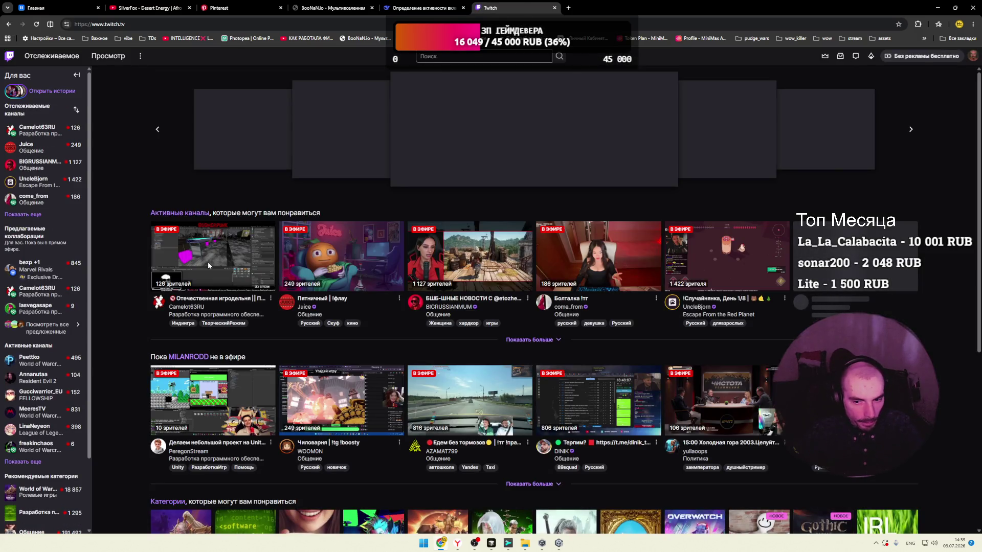
left_click(209, 265)
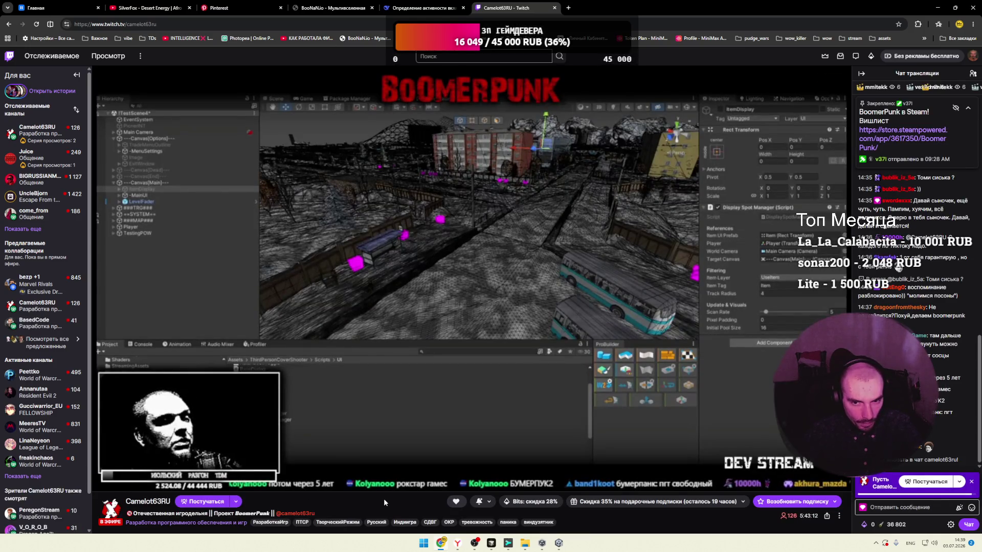
scroll(372, 484, "down", 3)
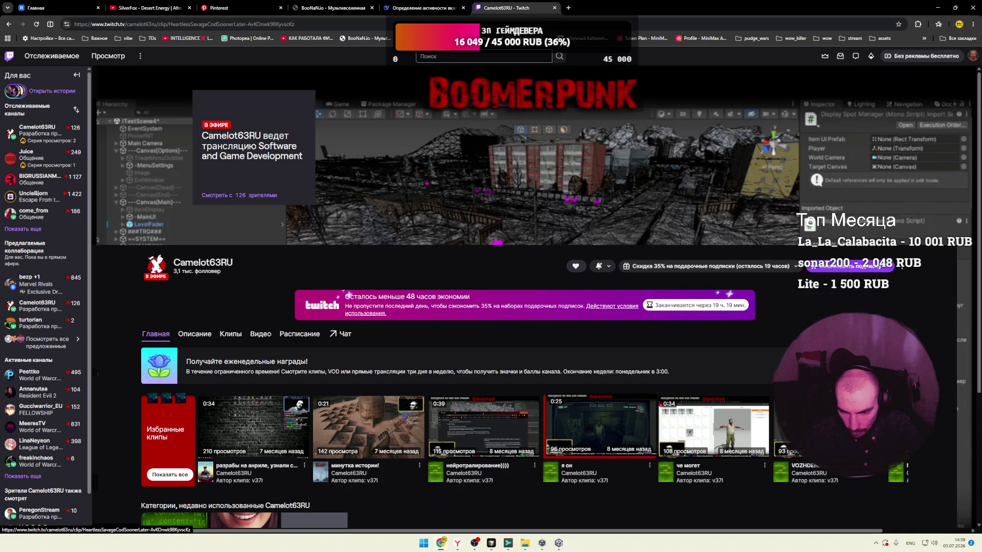
Step: Watch a Camelot63RU clip, then switch to the followed 'Болталка !тг' live stream
left_click(598, 427)
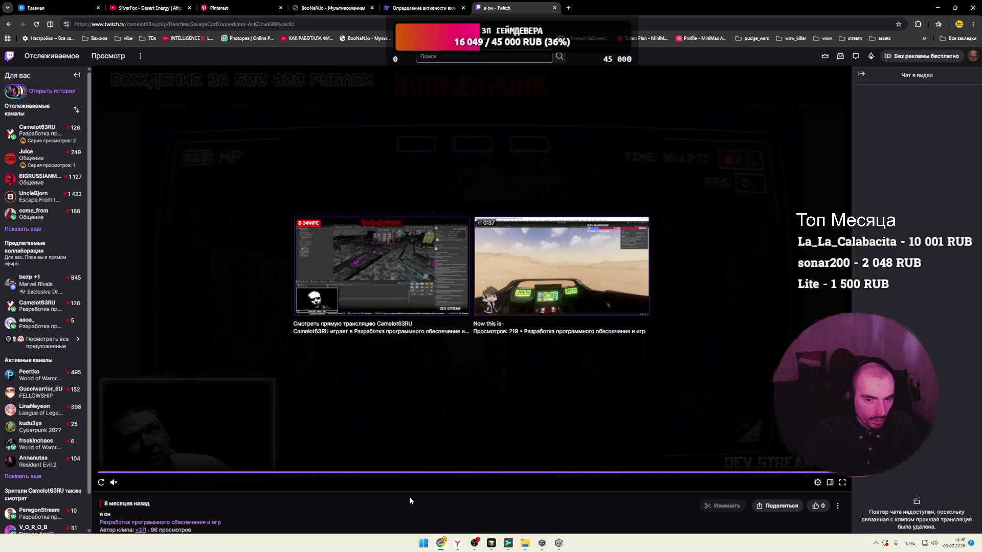
scroll(386, 486, "down", 4)
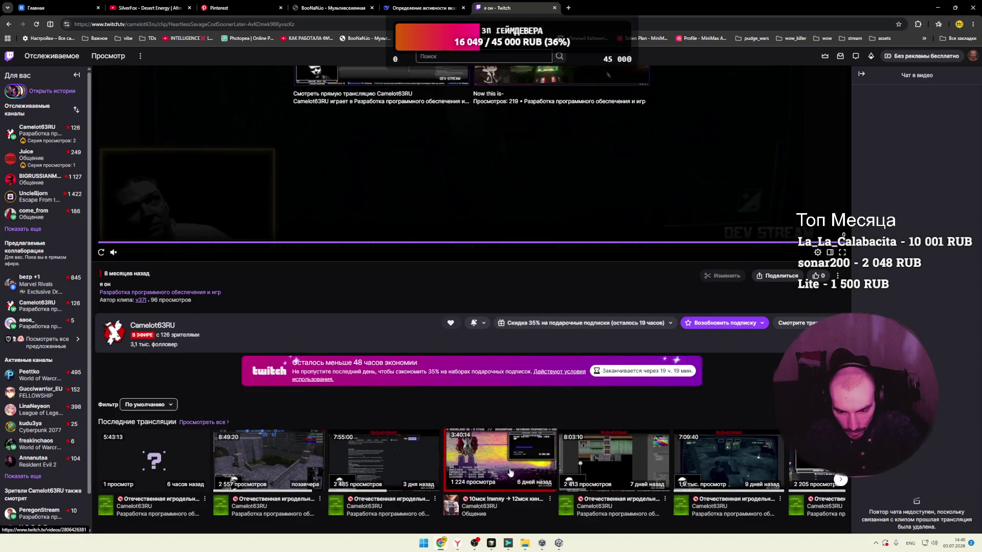
scroll(405, 452, "down", 5)
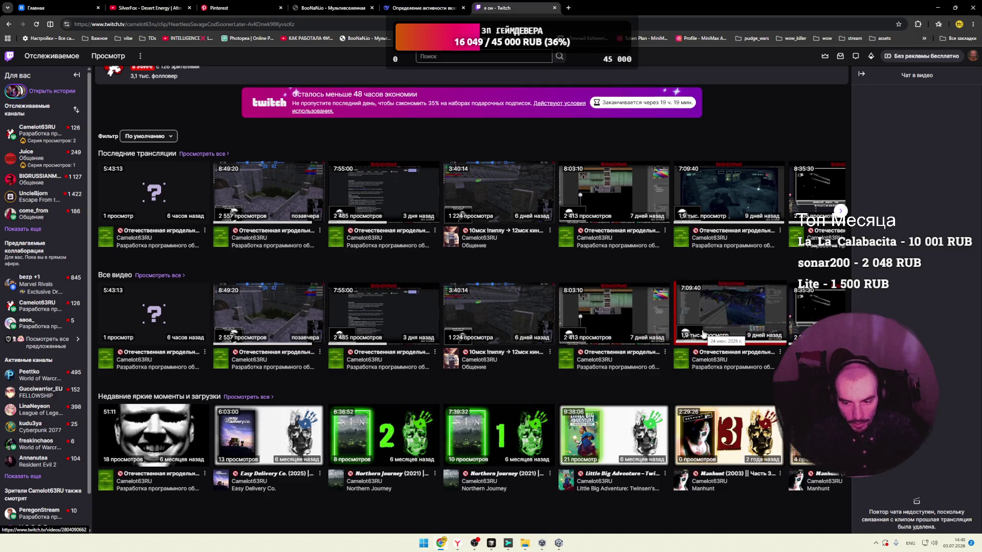
scroll(460, 317, "up", 4)
left_click(35, 213)
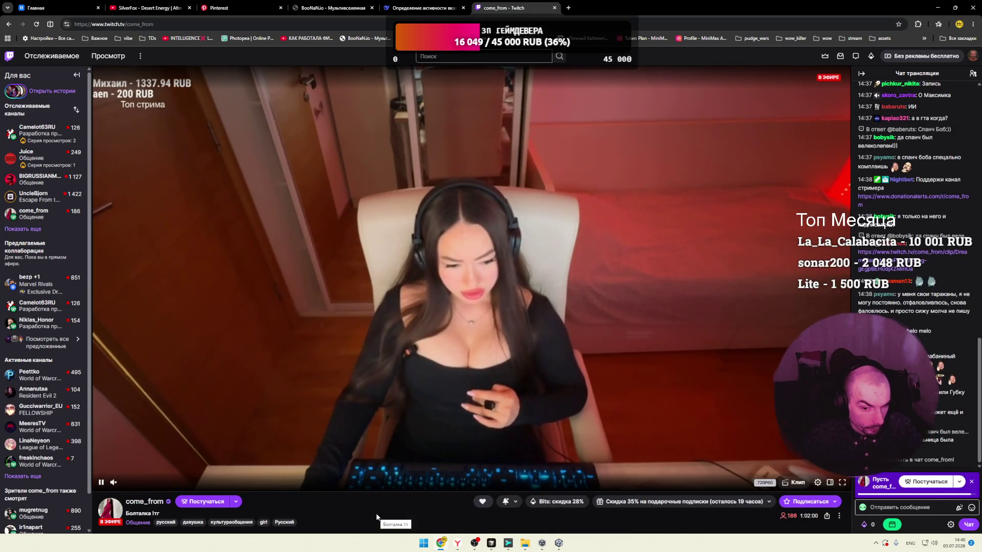
Step: Expand the followed channels list to include offline channels
left_click(26, 231)
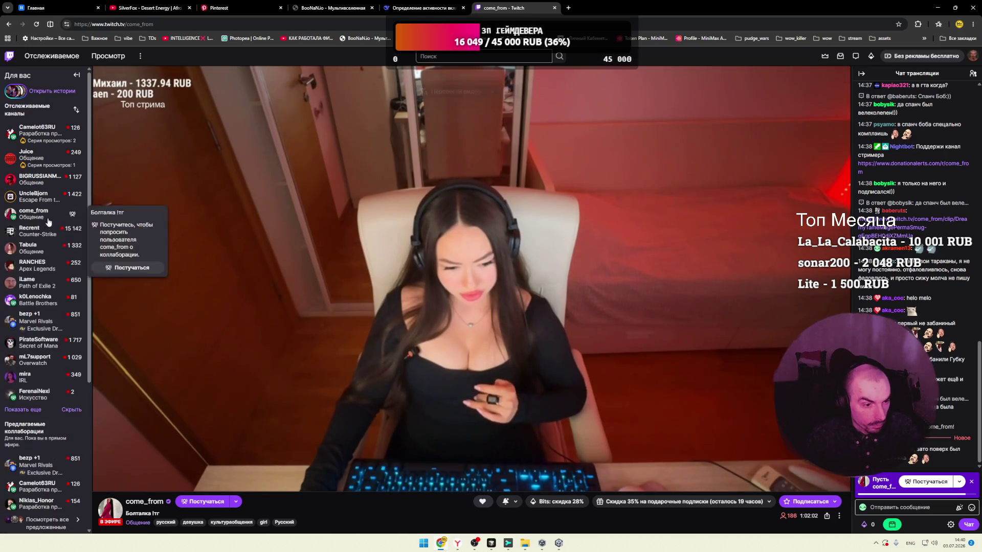
scroll(46, 230, "down", 3)
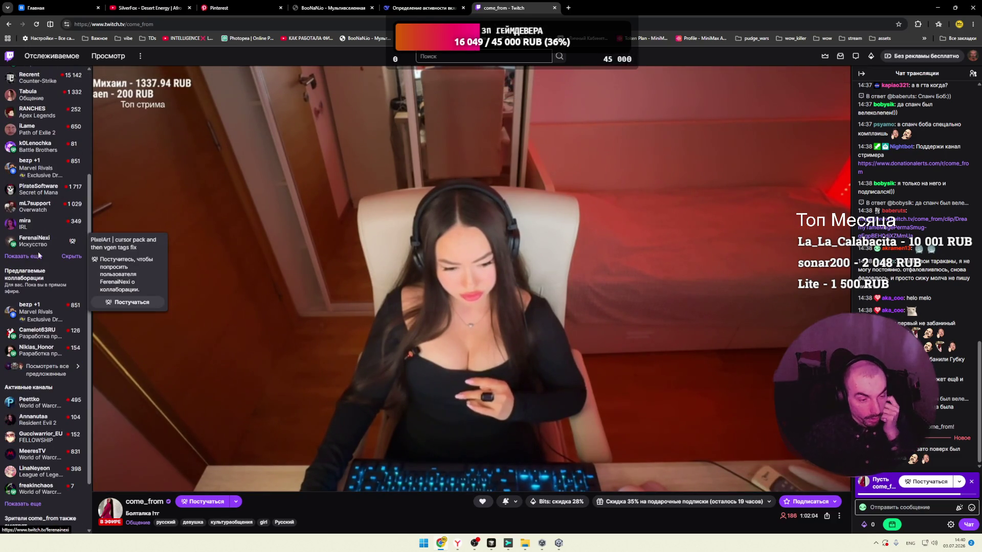
left_click(23, 256)
scroll(28, 261, "up", 3)
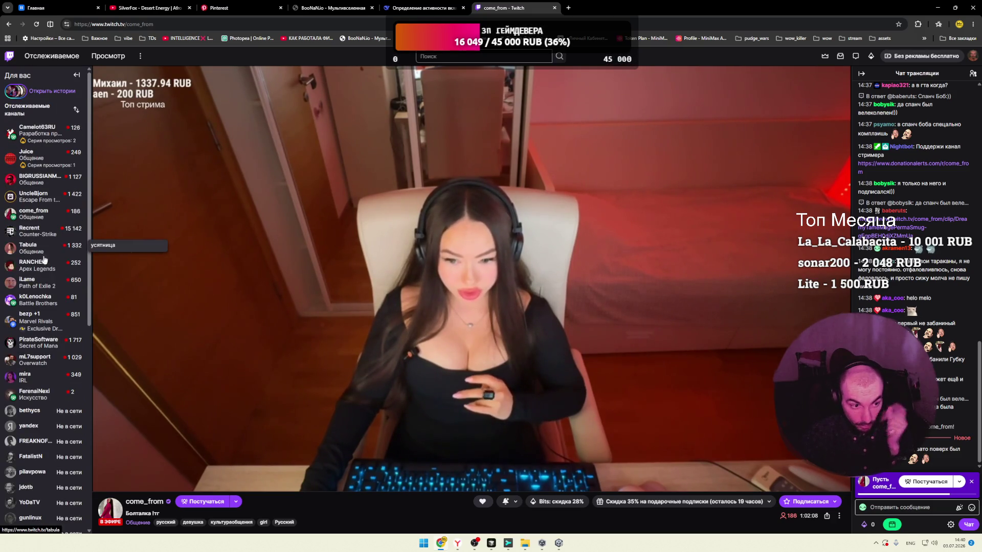
Step: Watch a come_from clip on the channel page, then close the Twitch tab
scroll(325, 236, "down", 5)
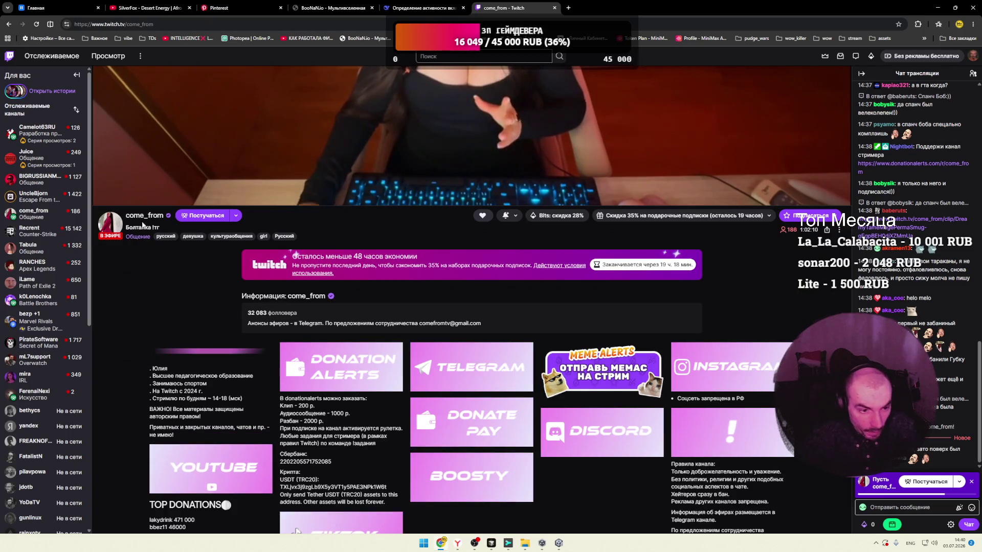
scroll(264, 269, "down", 3)
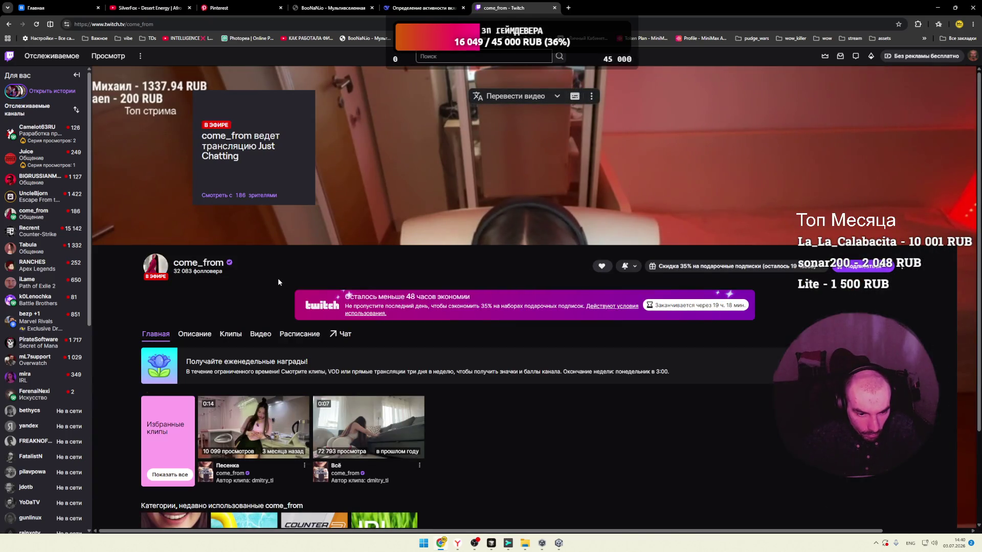
scroll(272, 276, "down", 2)
left_click(375, 317)
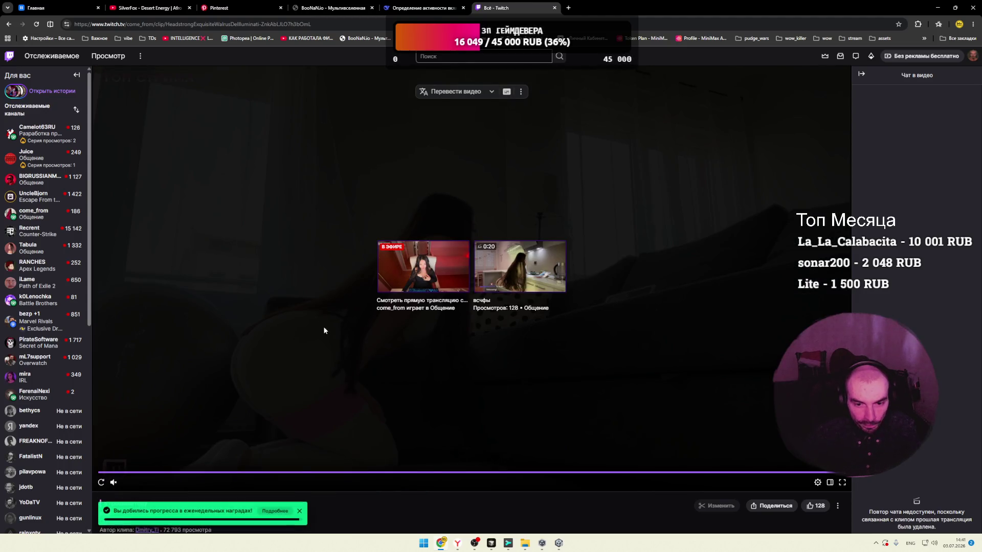
left_click(552, 9)
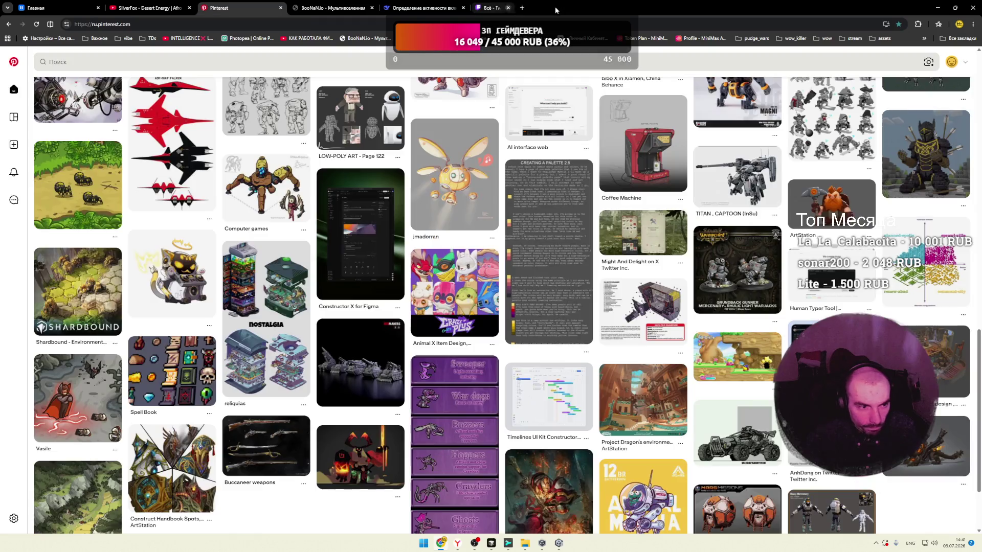
Step: Play a different track in VK Music and glance at the BooNaN.io tab
left_click(51, 8)
left_click(381, 82)
left_click(321, 10)
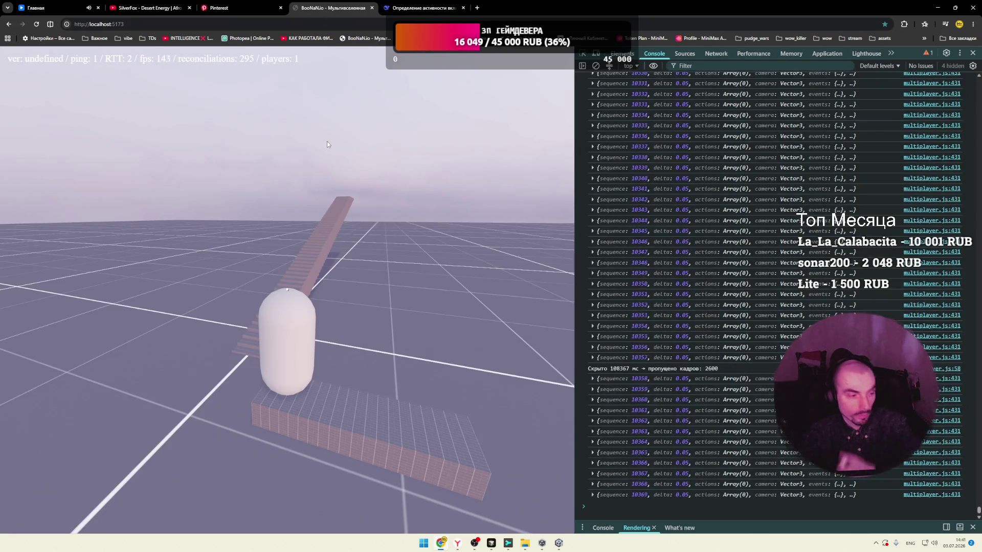
Step: Open the Shardbound environment pin, browse its hex-tile related pins, and open 'Strategic videogame mockup'
left_click(227, 9)
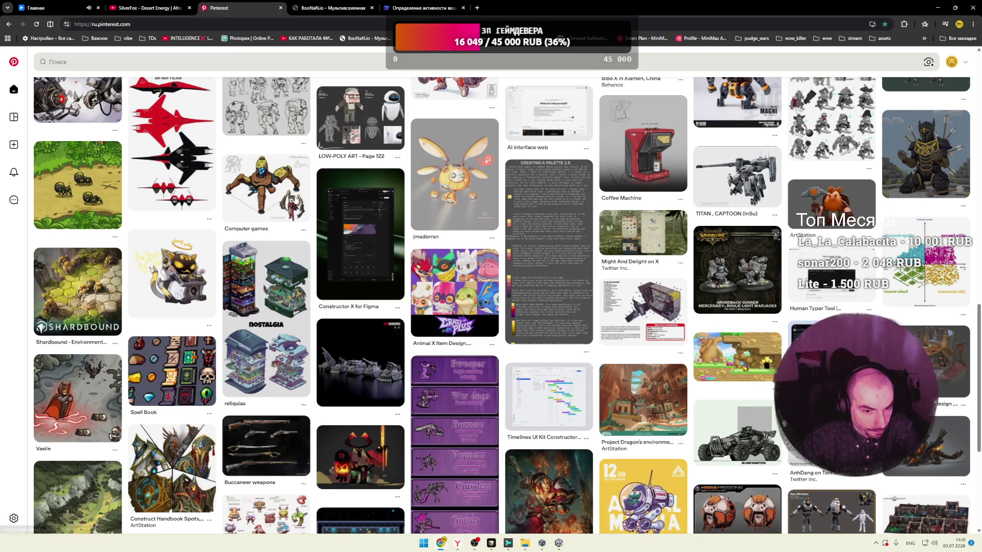
left_click(92, 295)
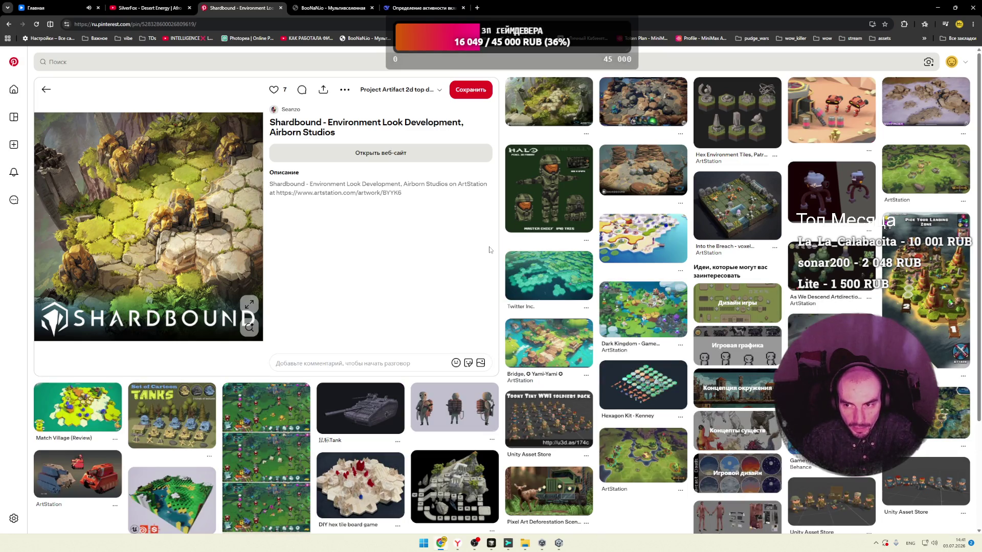
scroll(504, 251, "down", 2)
scroll(504, 251, "down", 1)
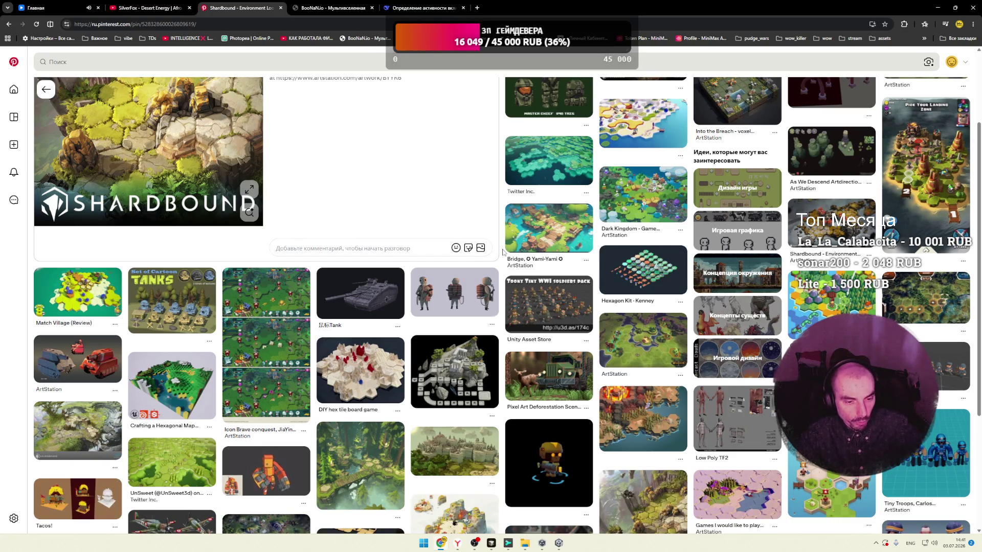
scroll(504, 251, "down", 2)
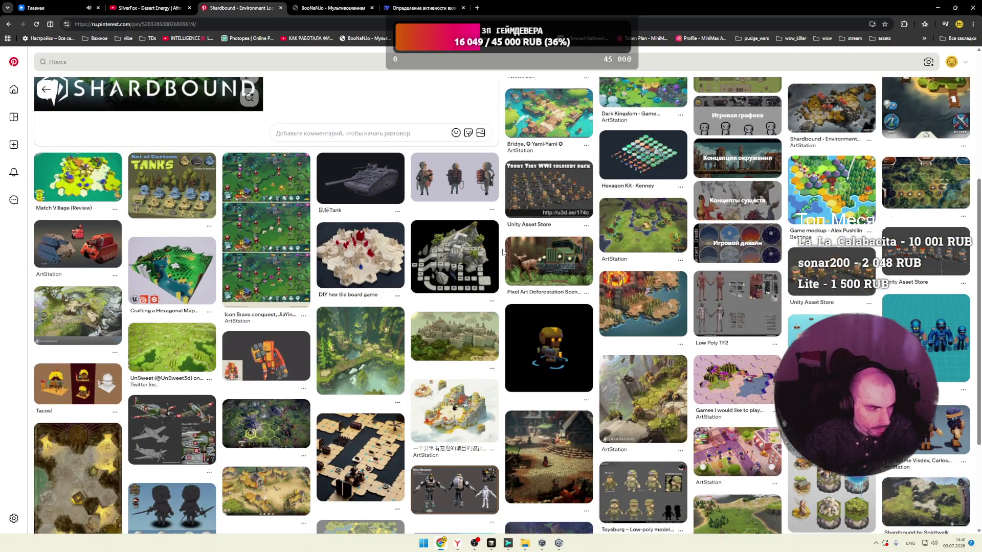
scroll(503, 252, "down", 2)
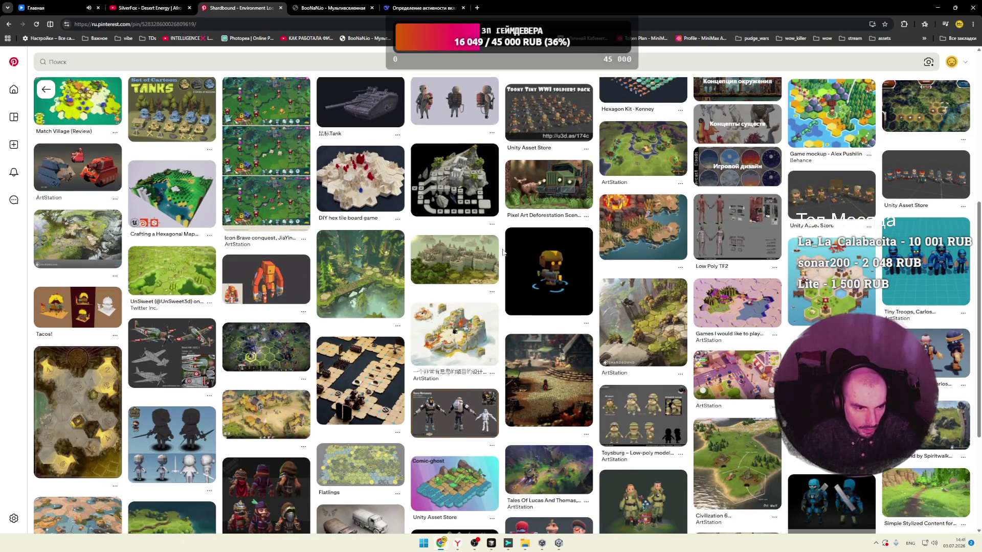
scroll(503, 252, "down", 2)
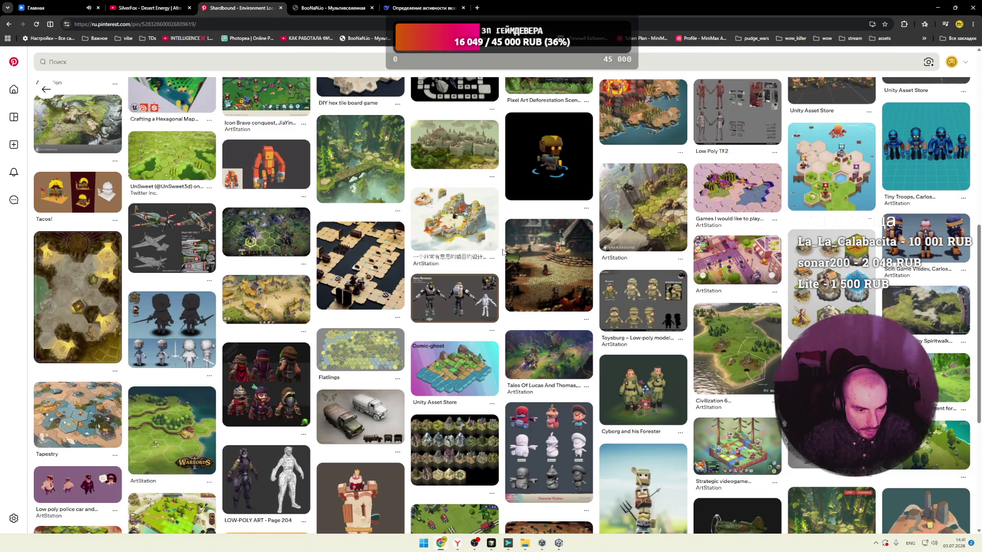
scroll(502, 251, "down", 3)
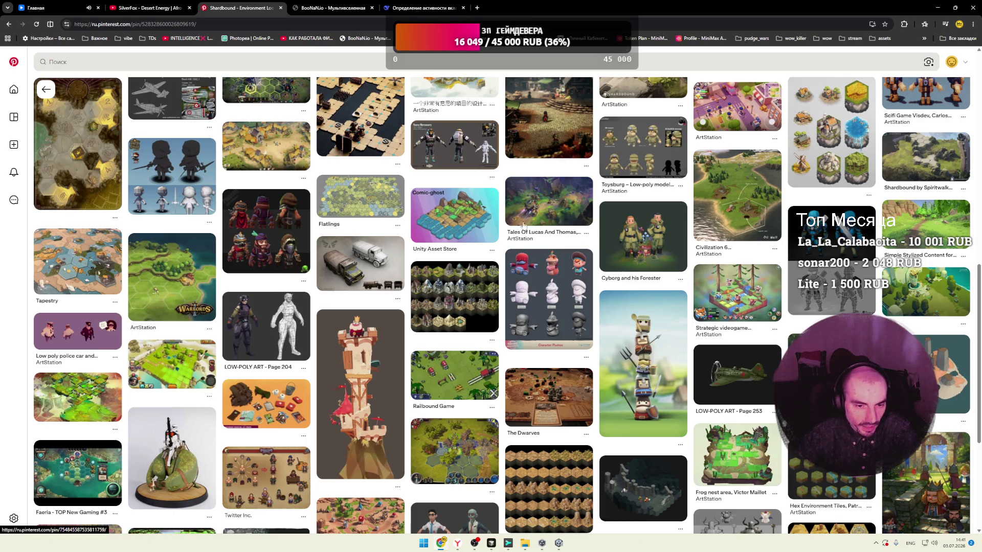
scroll(496, 259, "down", 1)
scroll(496, 258, "down", 3)
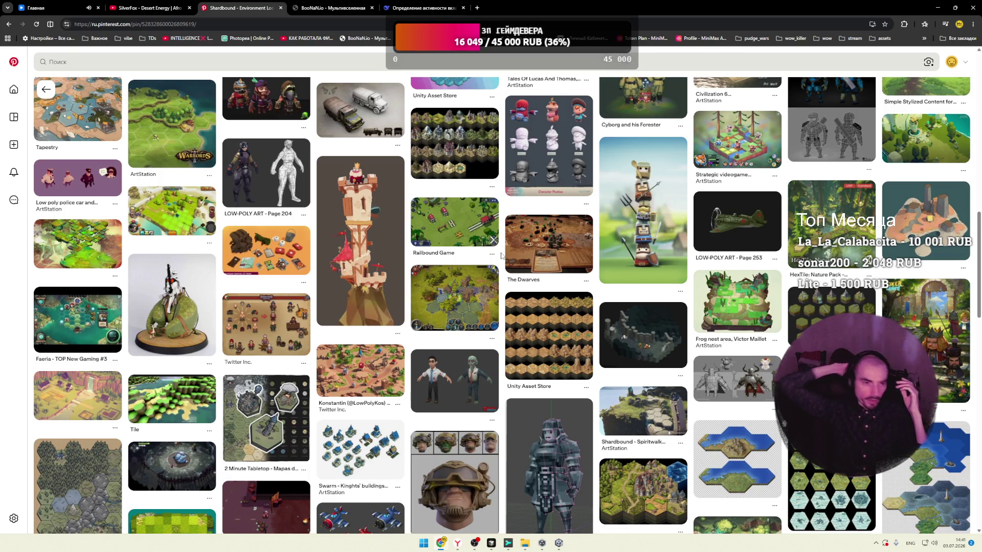
left_click(703, 155)
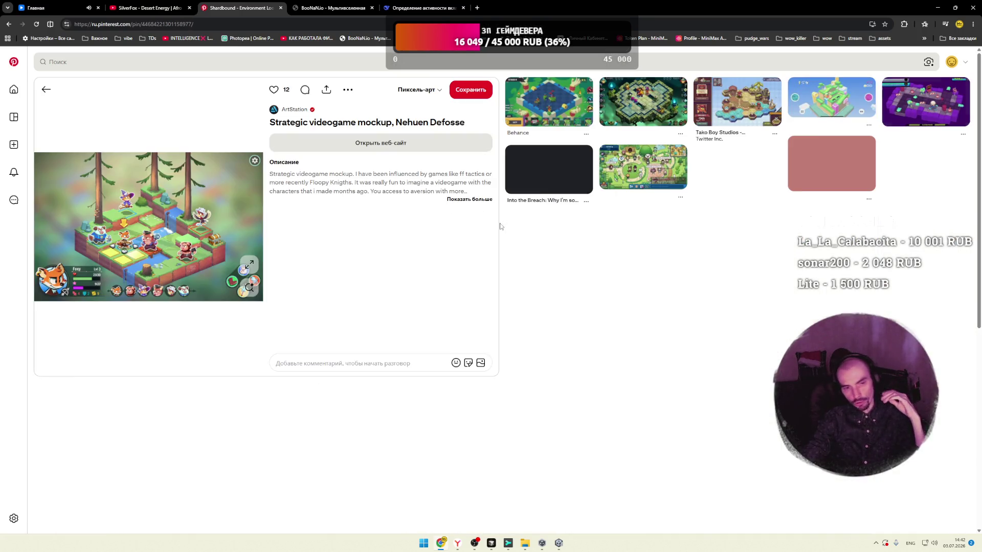
Step: View the mockup image enlarged, browse related pixel-art pins, and open the village collage pin
left_click(250, 264)
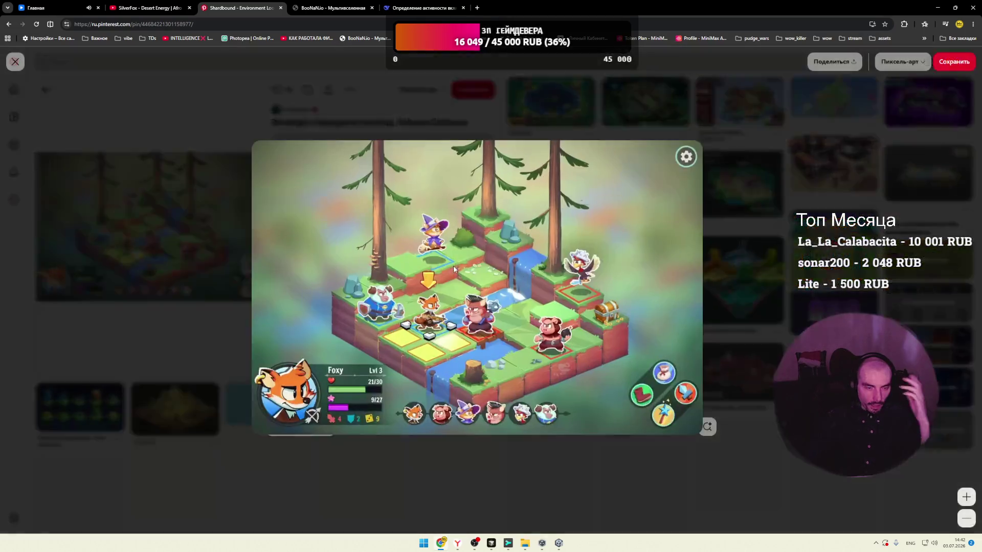
left_click(742, 274)
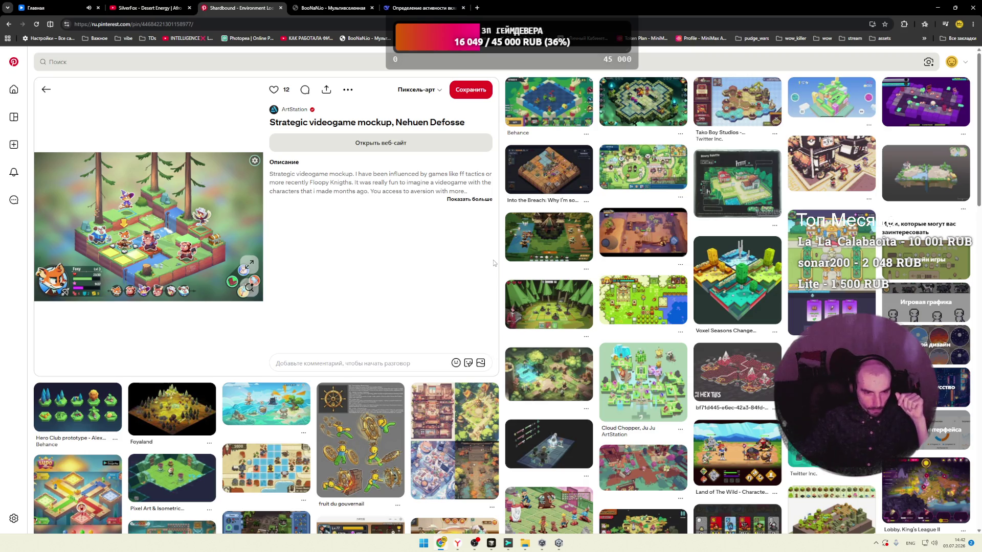
scroll(496, 263, "down", 2)
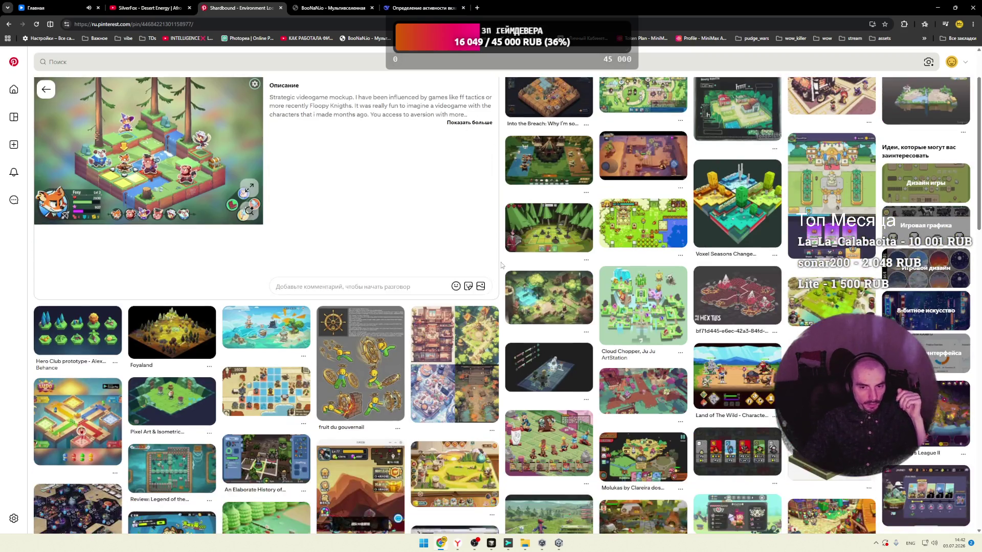
scroll(502, 266, "down", 3)
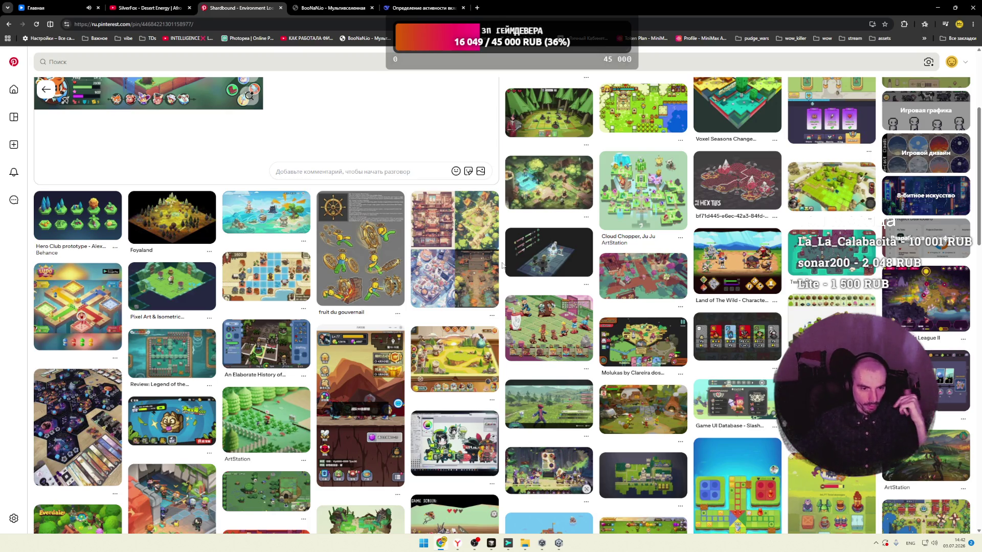
scroll(501, 266, "down", 2)
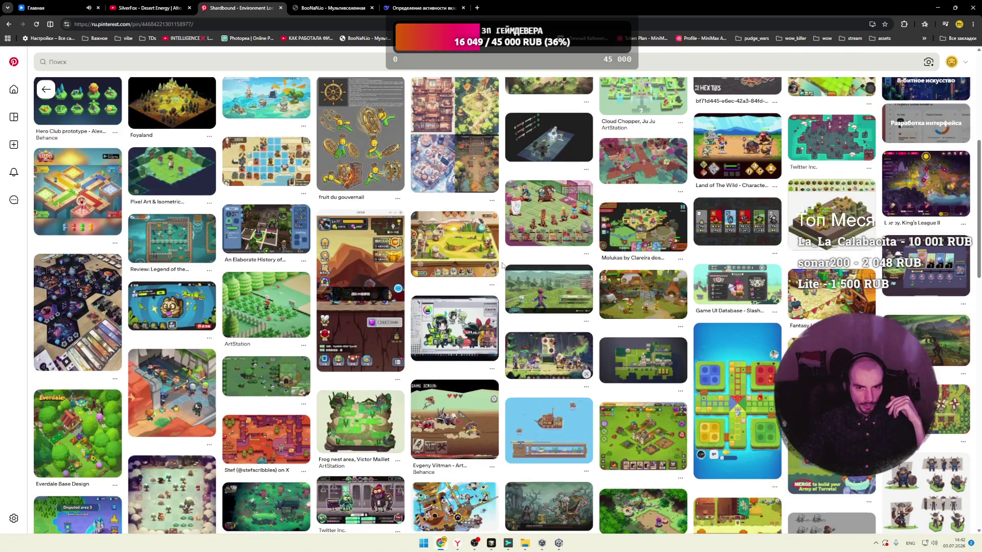
left_click(445, 229)
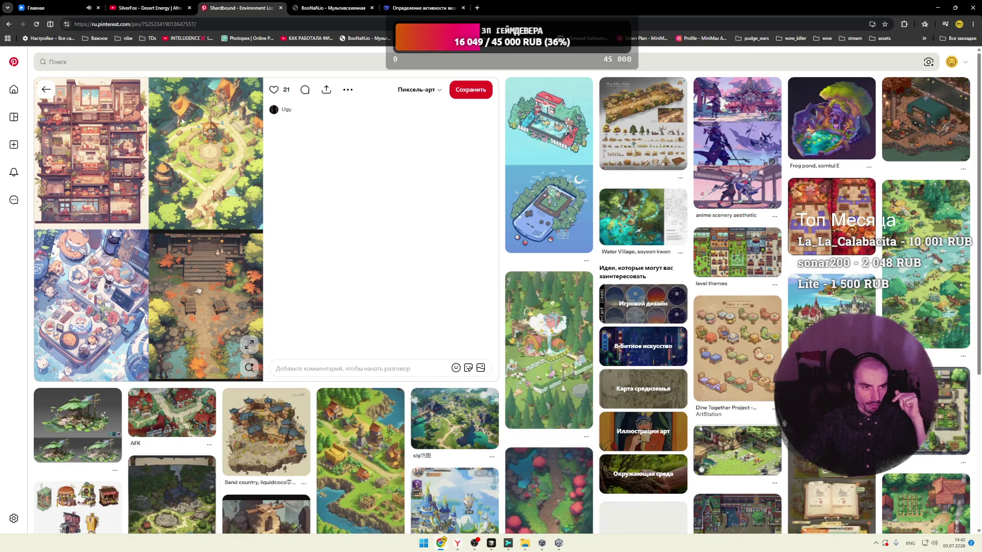
Step: Go back home and scroll down to mecha pins like 'Winter Soldier' and 'Hurricane'
left_click(46, 89)
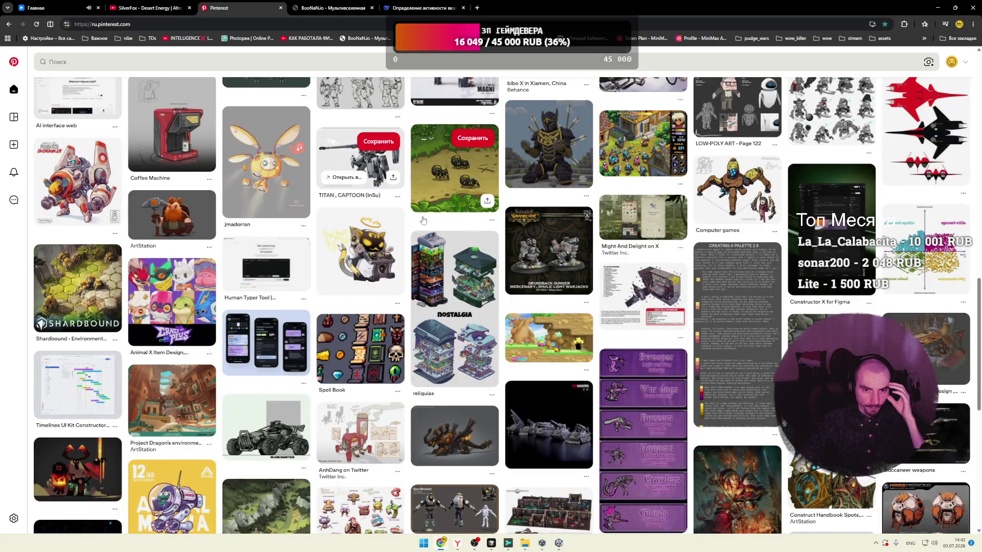
scroll(426, 221, "down", 4)
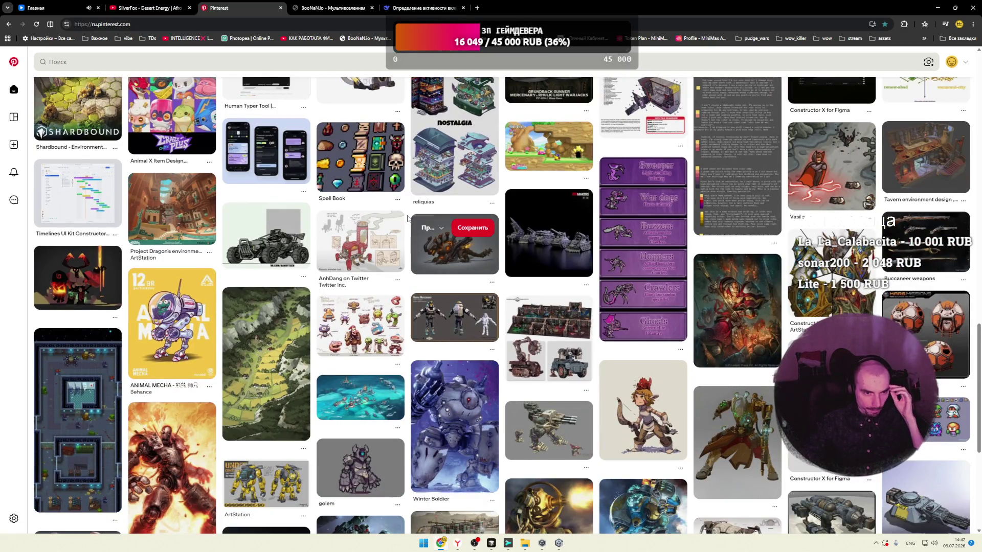
scroll(407, 218, "down", 3)
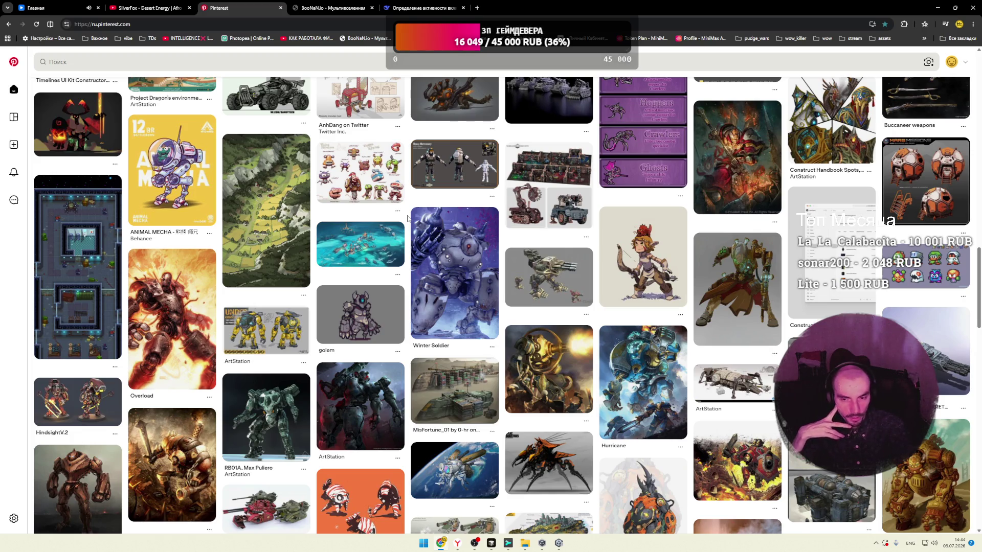
Step: Scroll the feed, view the S02 Cobra mecha pin, and return to the feed
scroll(408, 277, "down", 3)
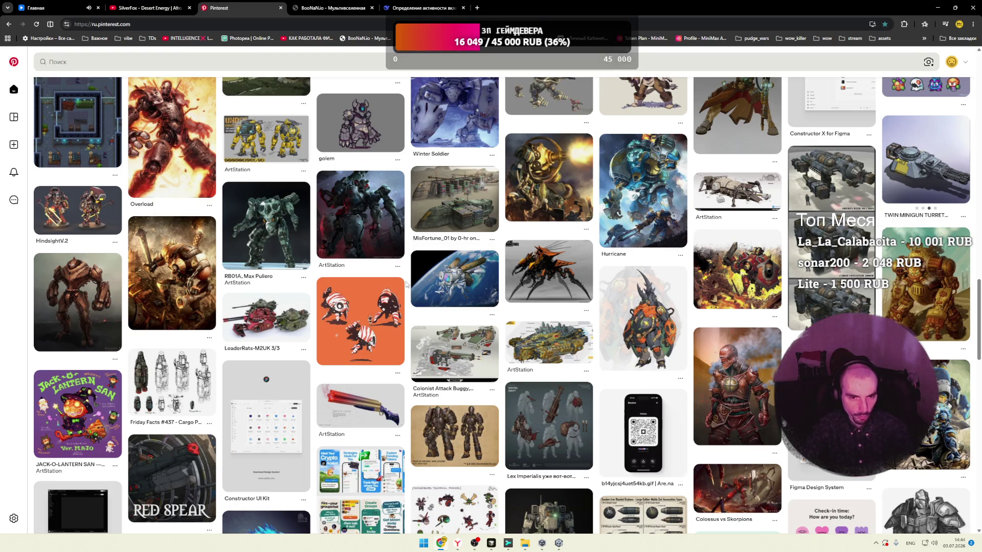
scroll(407, 284, "down", 2)
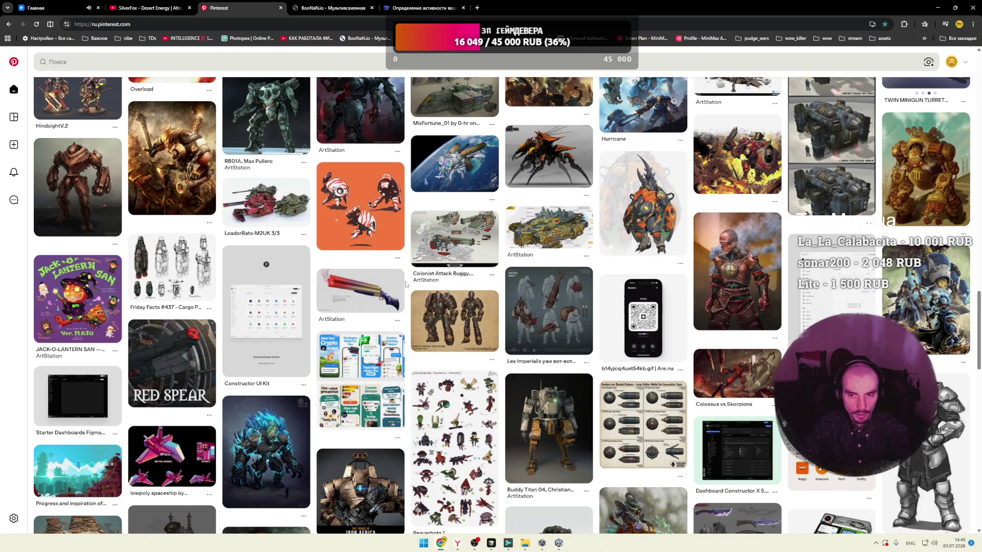
scroll(406, 284, "down", 2)
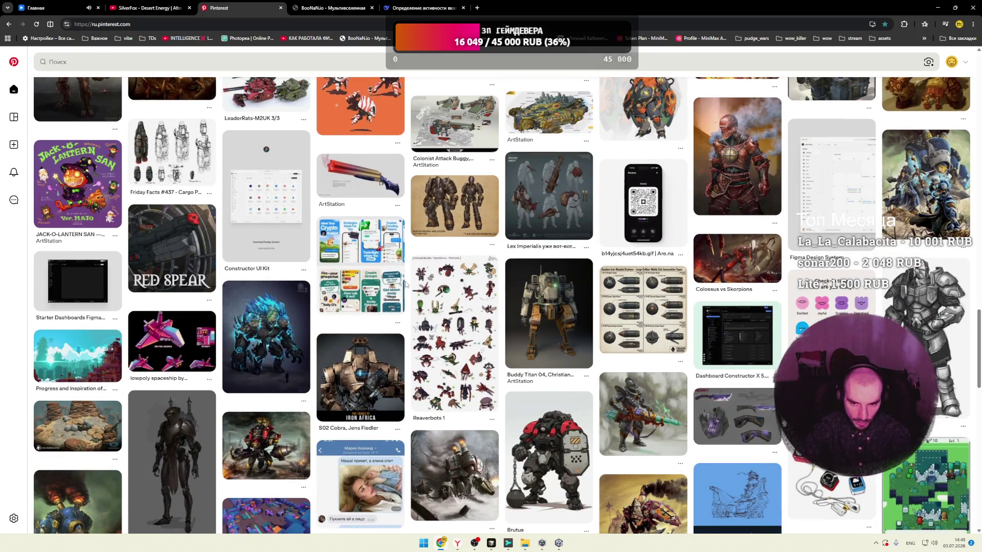
scroll(407, 284, "down", 2)
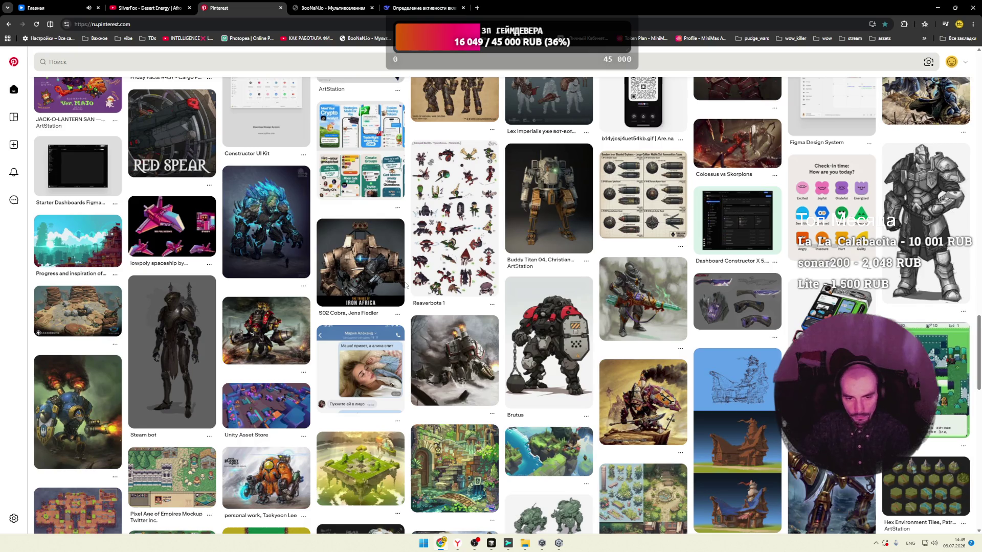
left_click(378, 277)
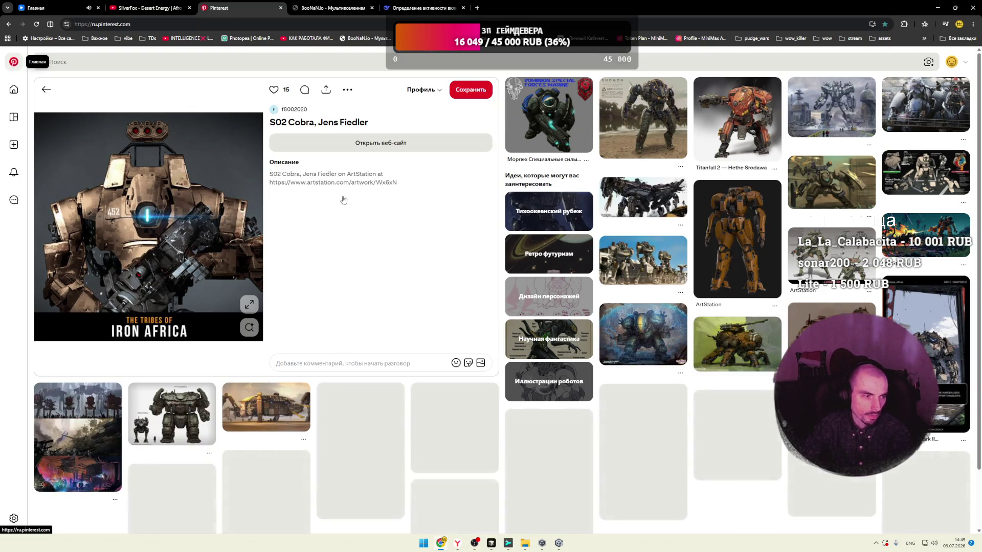
key("alt+Left")
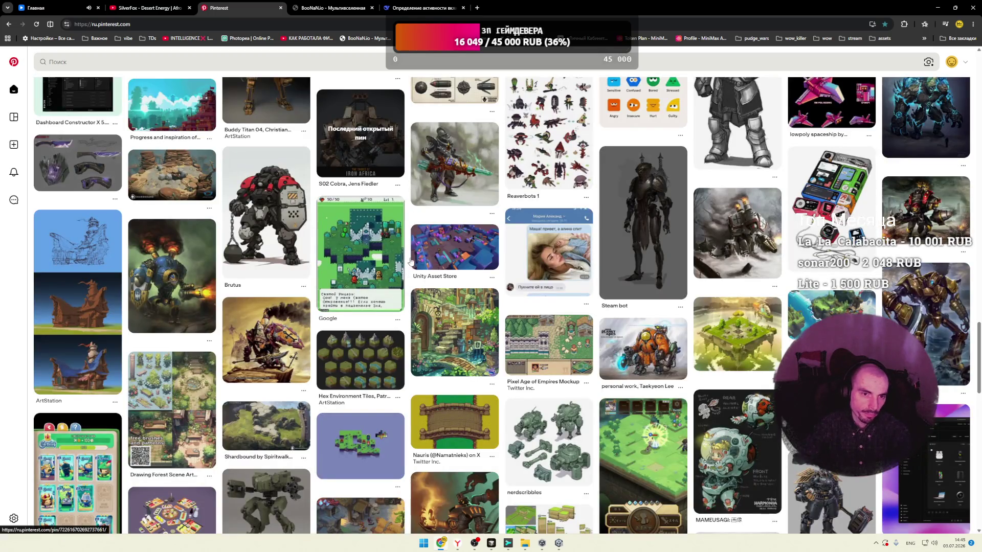
Step: Scroll further and open the 'Low-Poly Sushi Set' pin
scroll(408, 276, "down", 2)
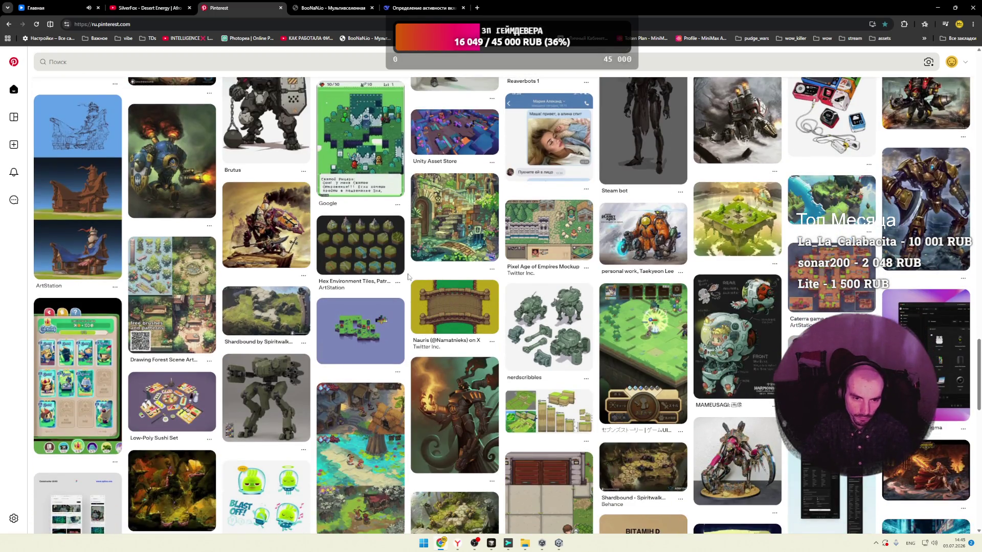
scroll(407, 274, "down", 1)
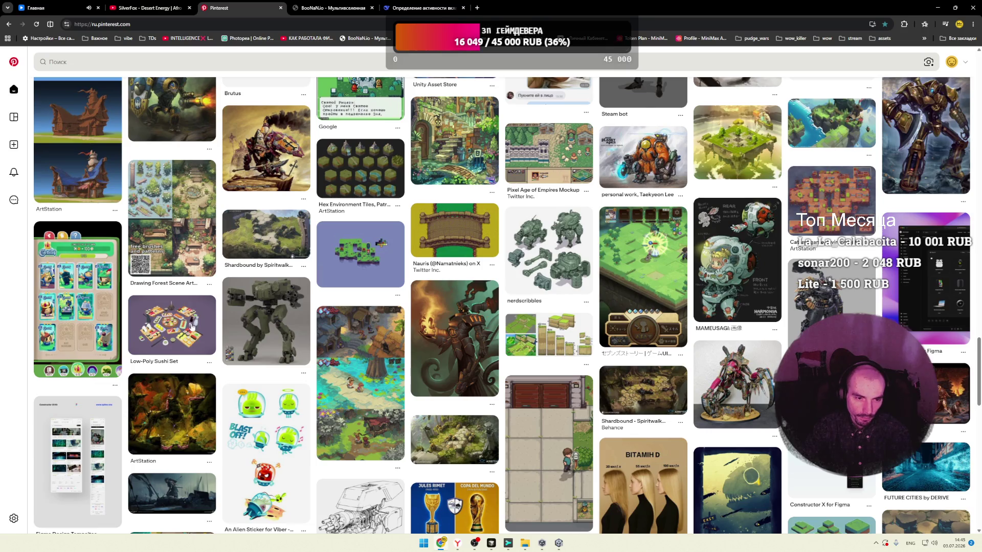
left_click(190, 330)
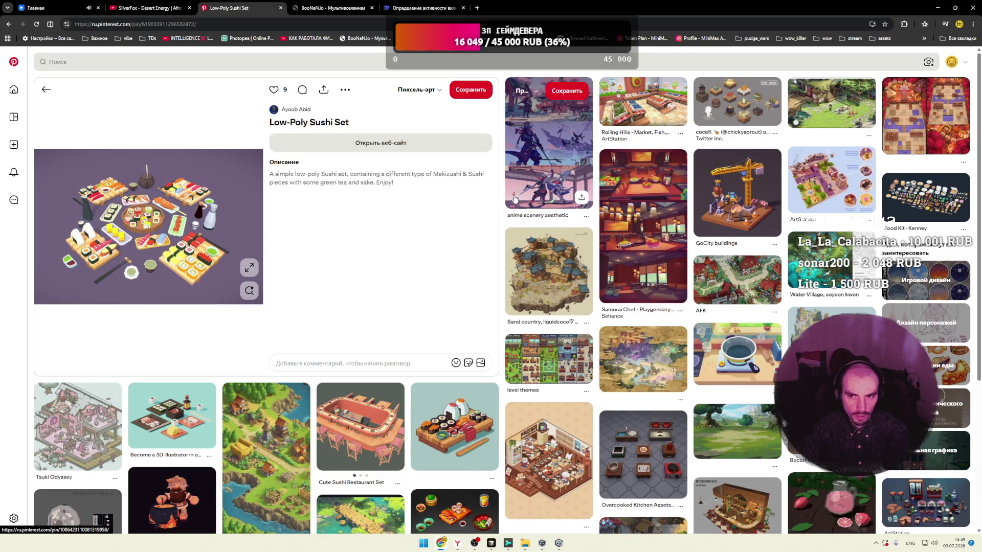
Step: Browse the Low-Poly Sushi Set's related isometric and pixel-art pins, then return to the home feed
scroll(506, 202, "down", 1)
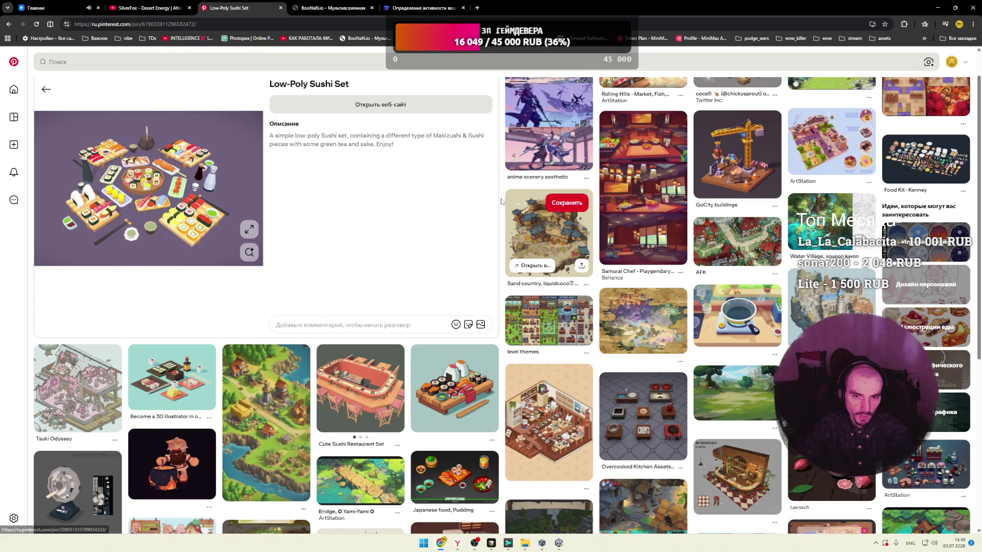
scroll(504, 202, "down", 3)
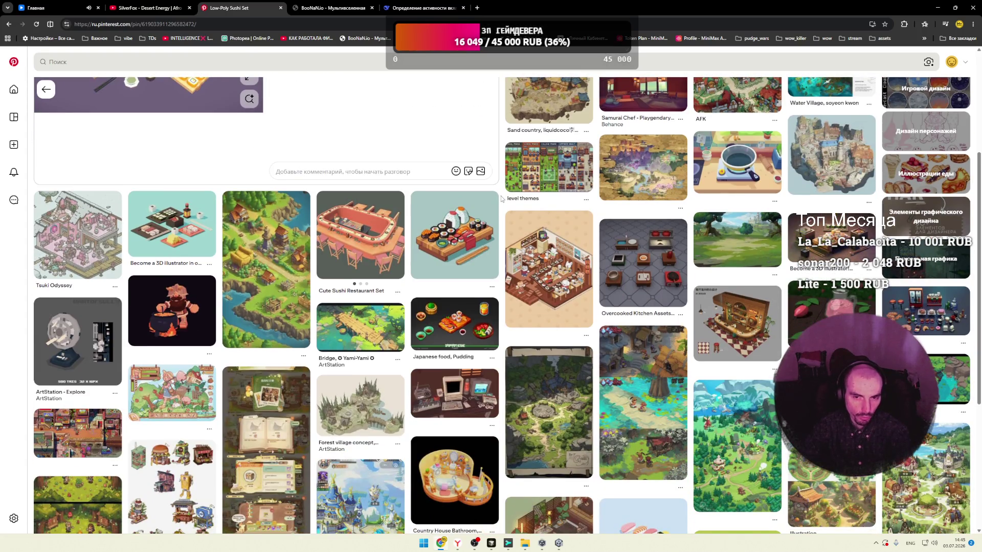
scroll(501, 201, "down", 3)
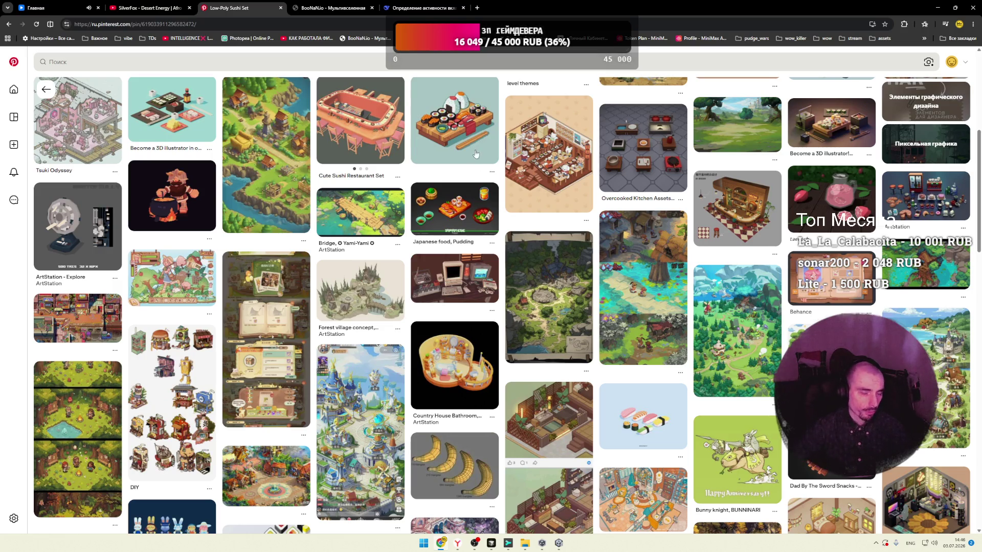
scroll(499, 203, "down", 5)
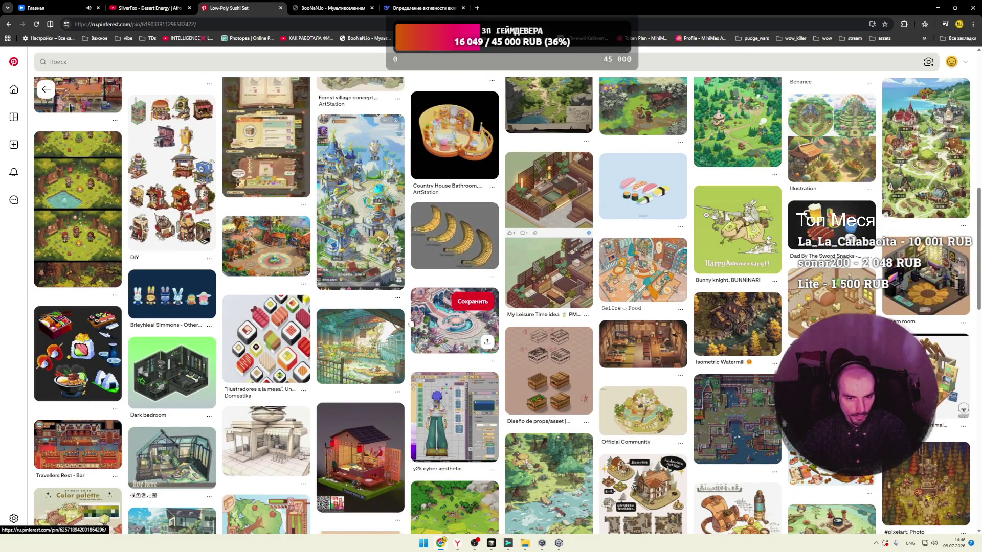
scroll(471, 329, "down", 4)
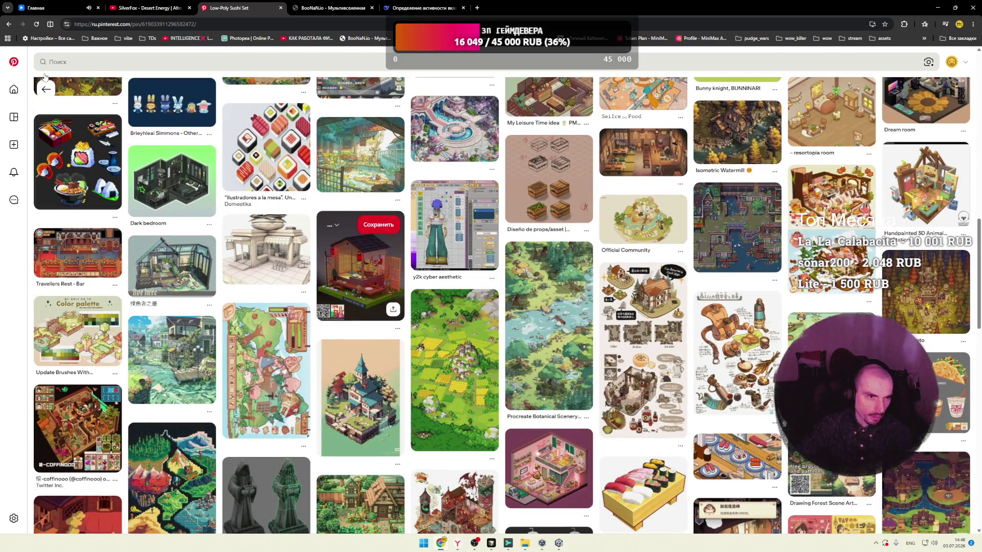
left_click(20, 62)
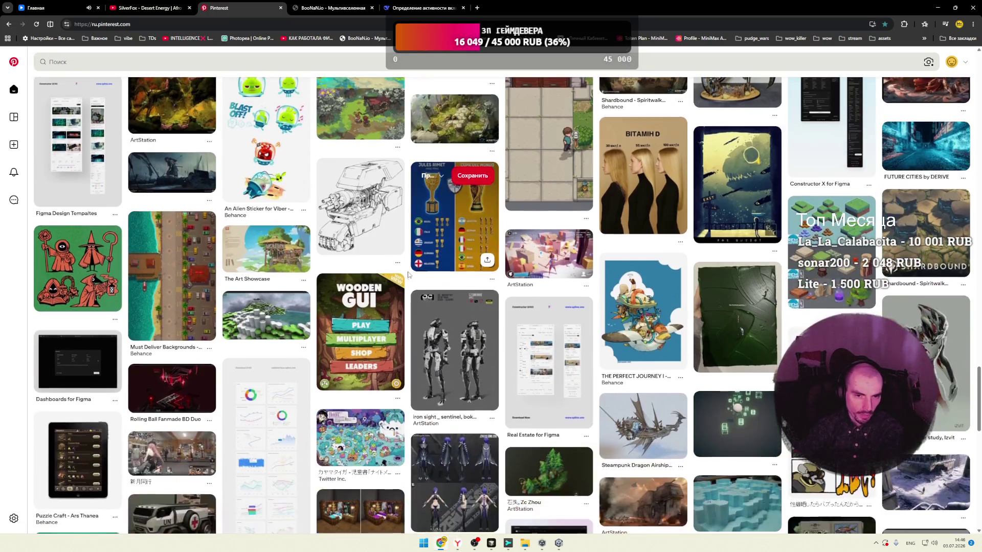
Step: Scroll down the home feed and open the 'Character Plushies' pin
scroll(409, 276, "down", 3)
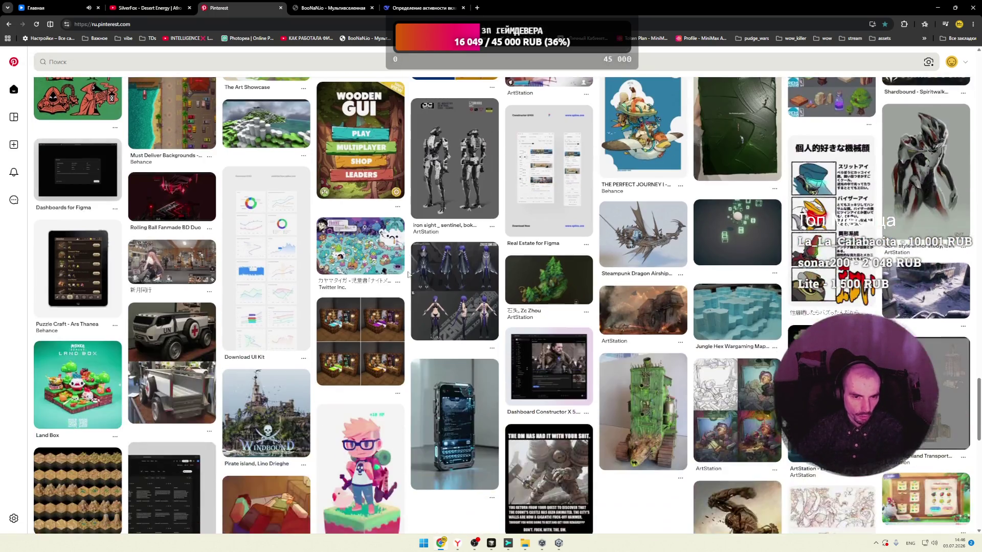
scroll(409, 276, "down", 3)
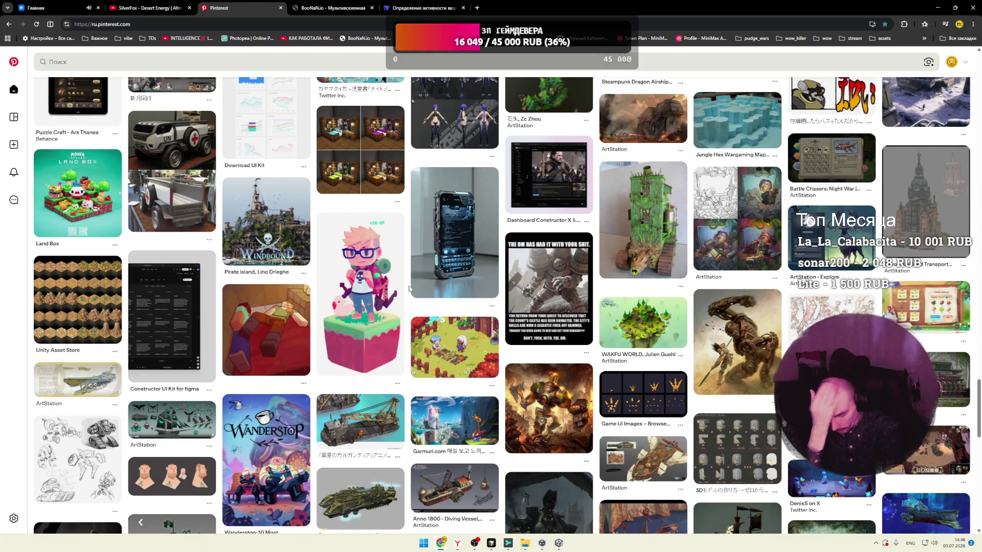
scroll(409, 289, "down", 3)
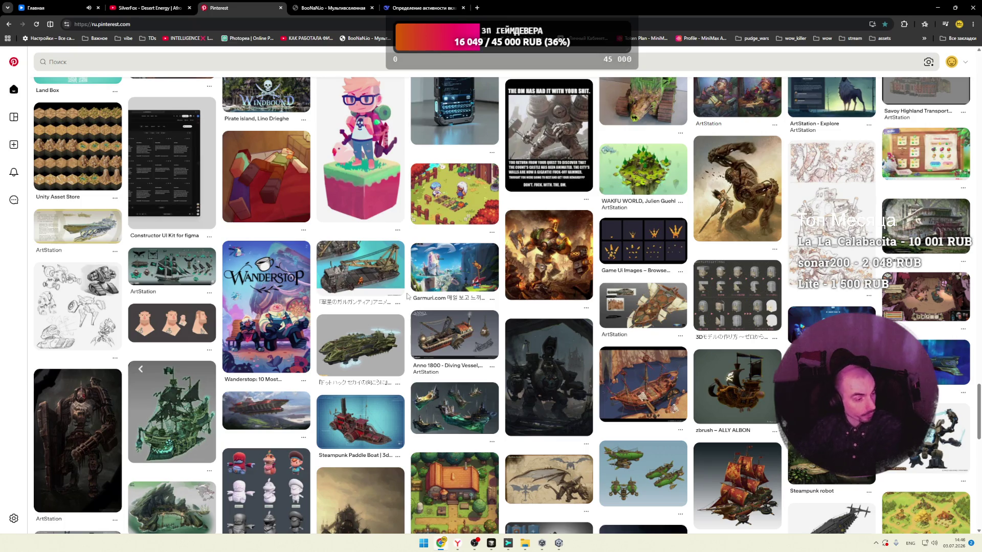
scroll(406, 293, "down", 4)
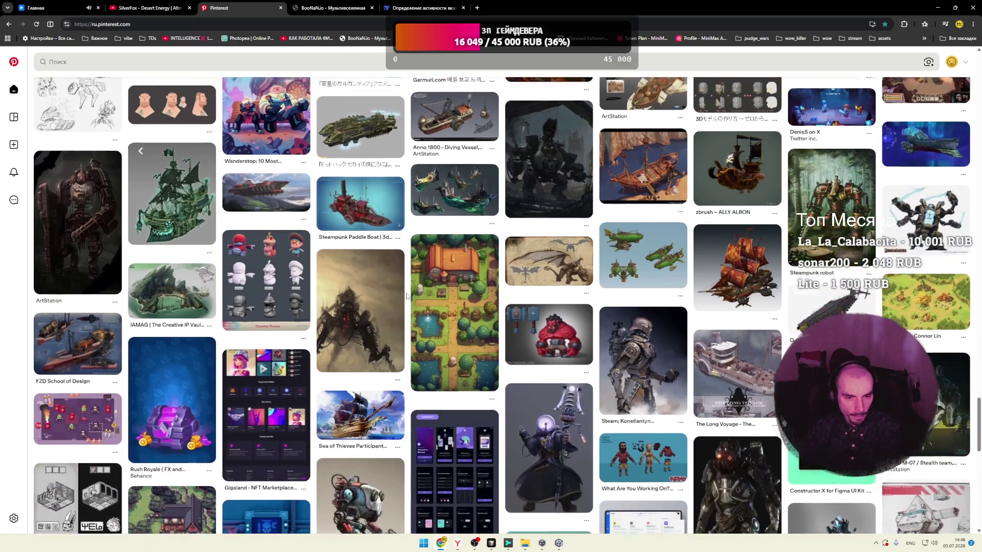
scroll(302, 279, "down", 1)
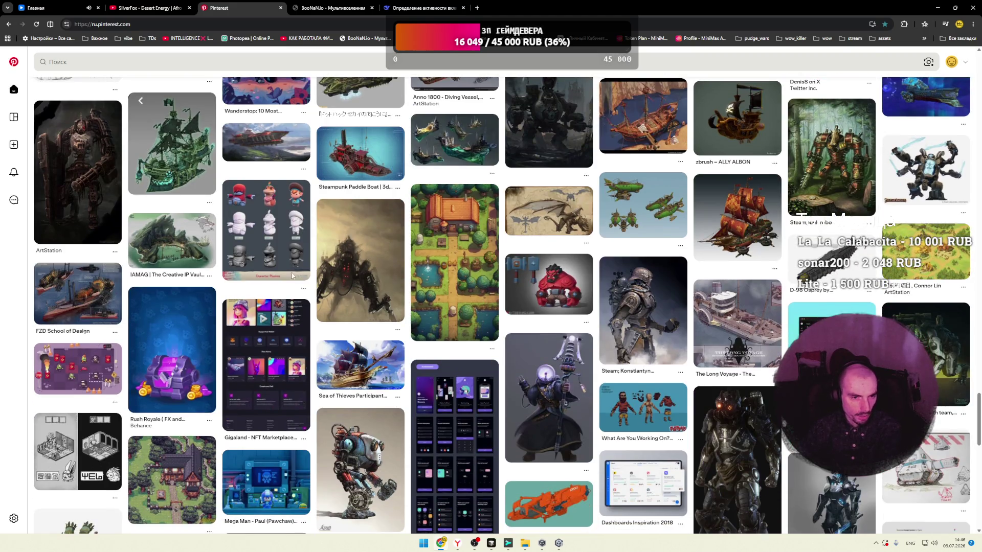
left_click(287, 249)
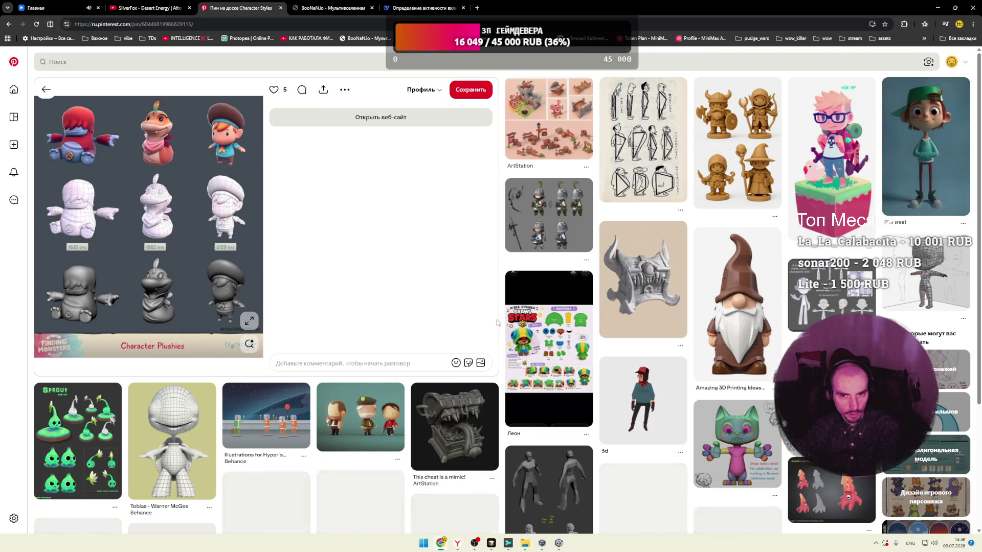
Step: View the ArtStation low-poly castle props pin, then go back to the home feed
left_click(557, 144)
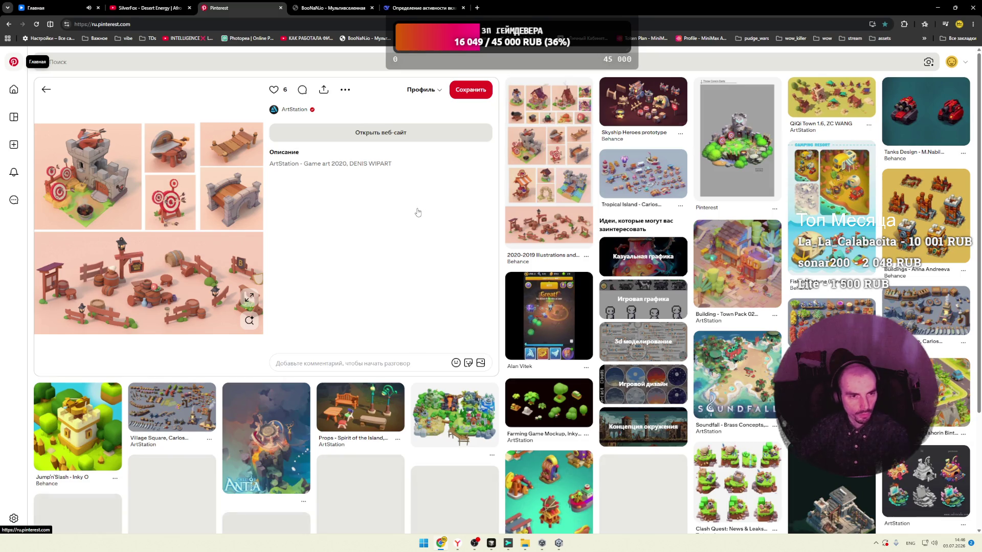
key("alt+Left")
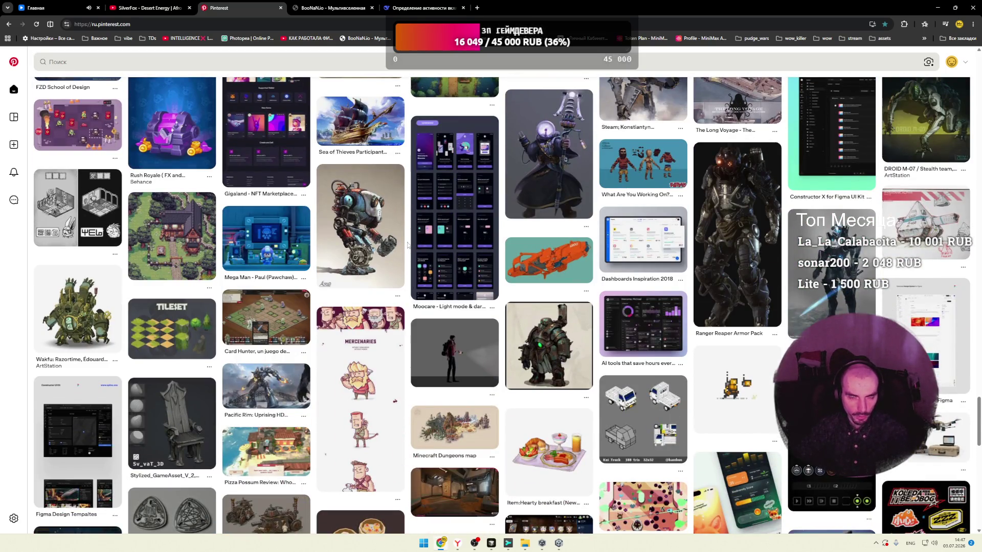
left_click(390, 243)
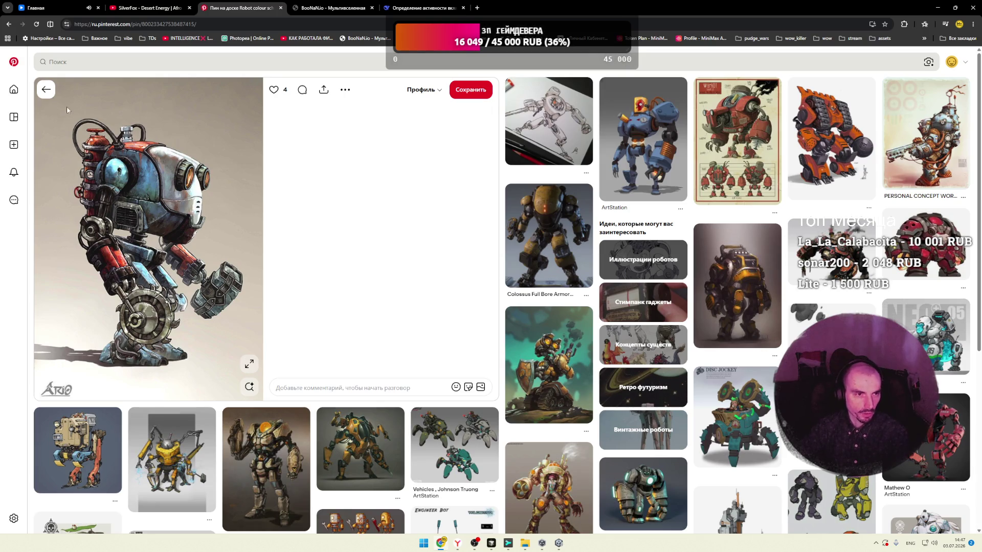
left_click(14, 64)
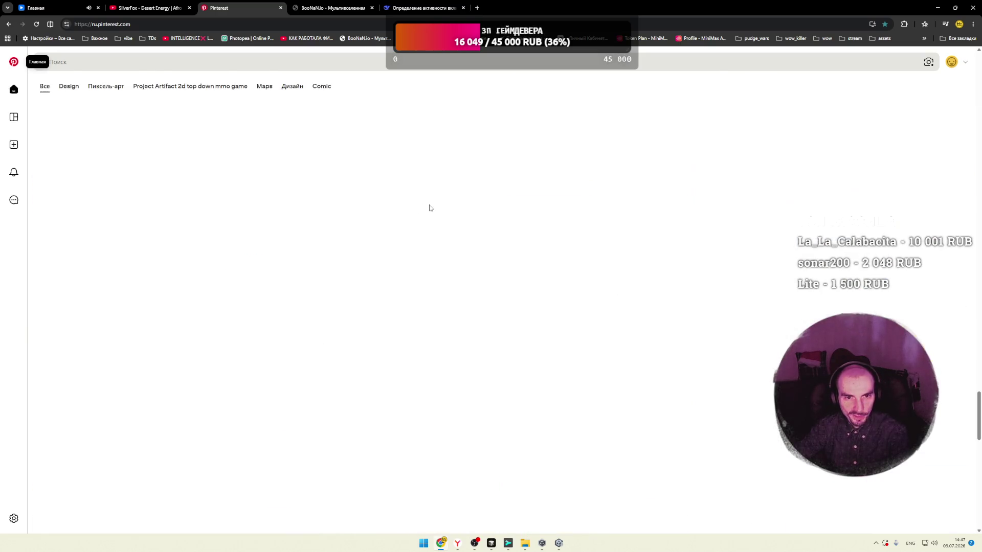
scroll(409, 207, "down", 2)
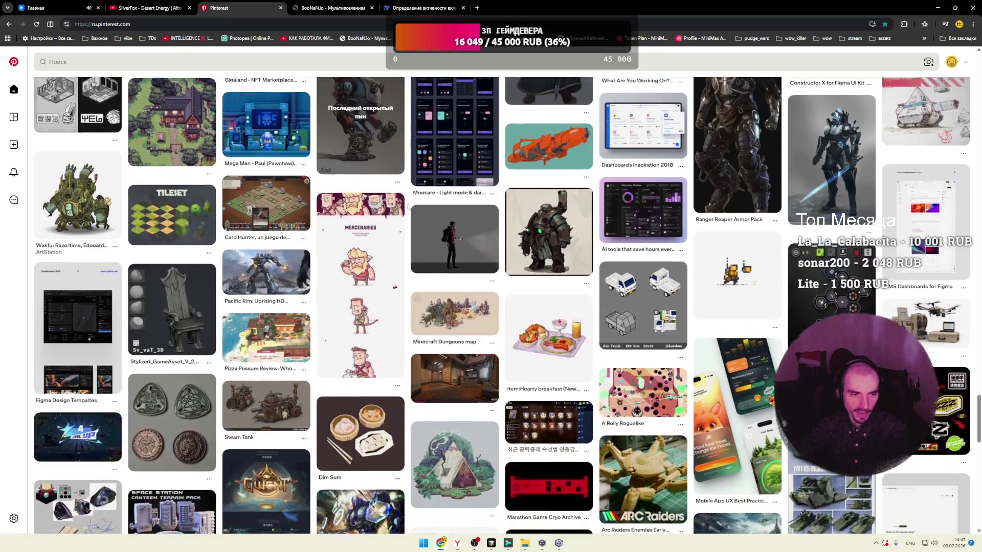
scroll(409, 207, "down", 2)
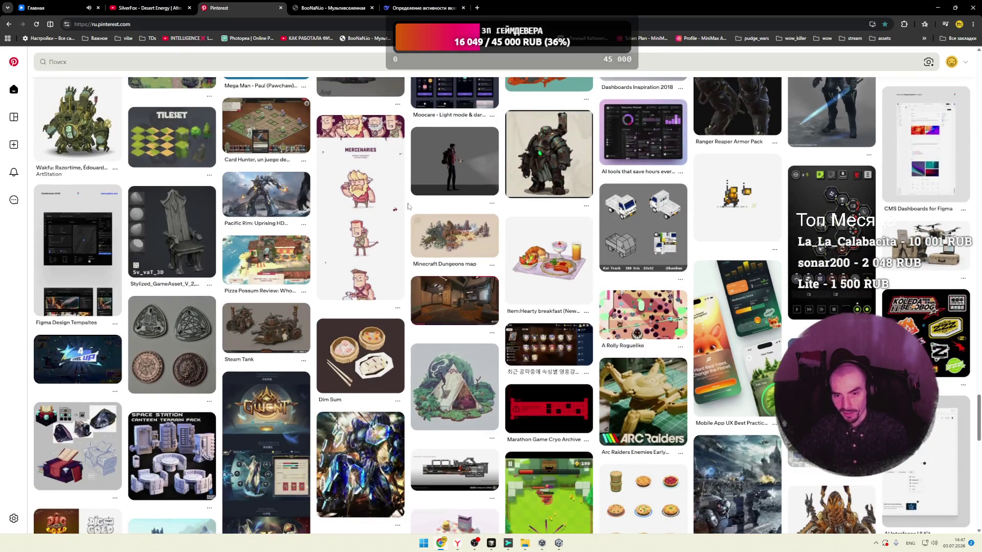
left_click(294, 203)
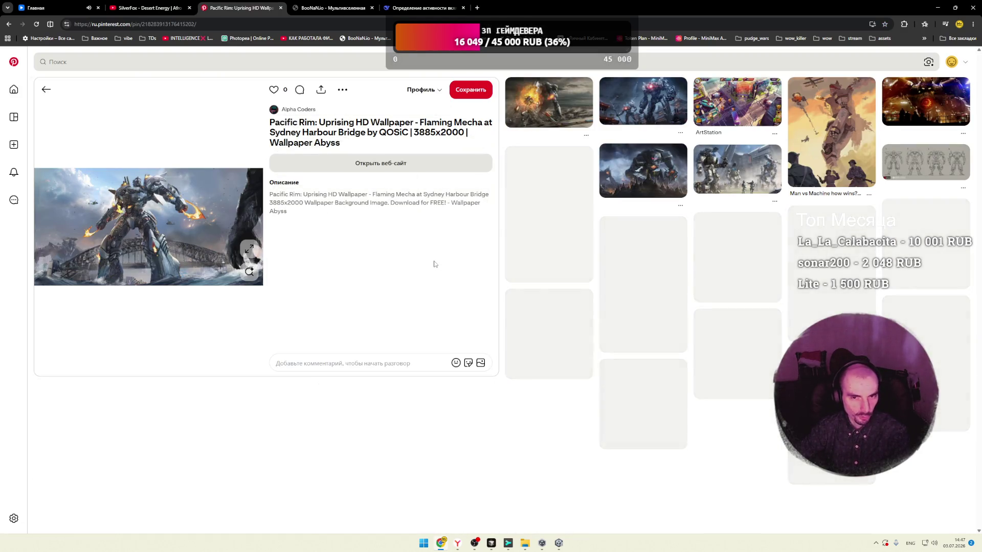
left_click(46, 90)
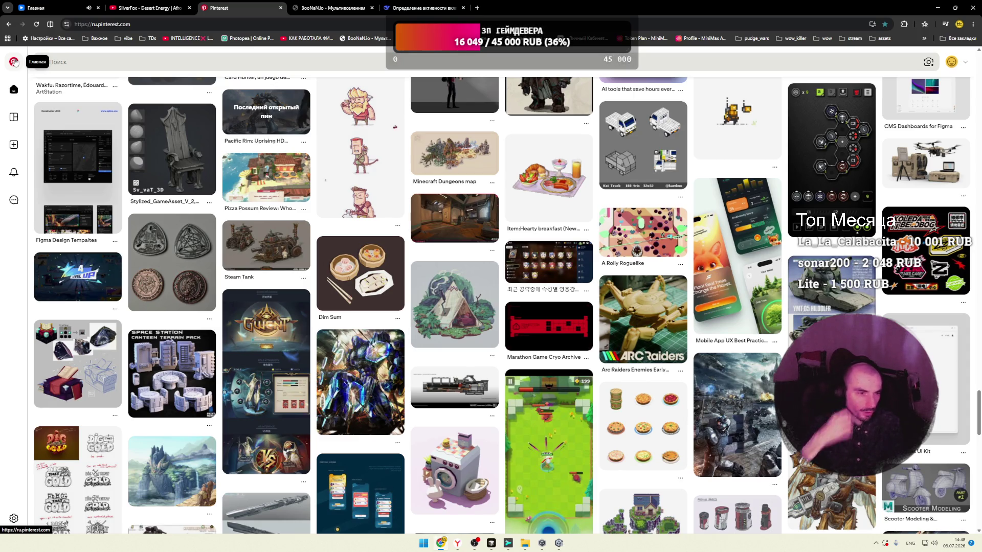
left_click(442, 173)
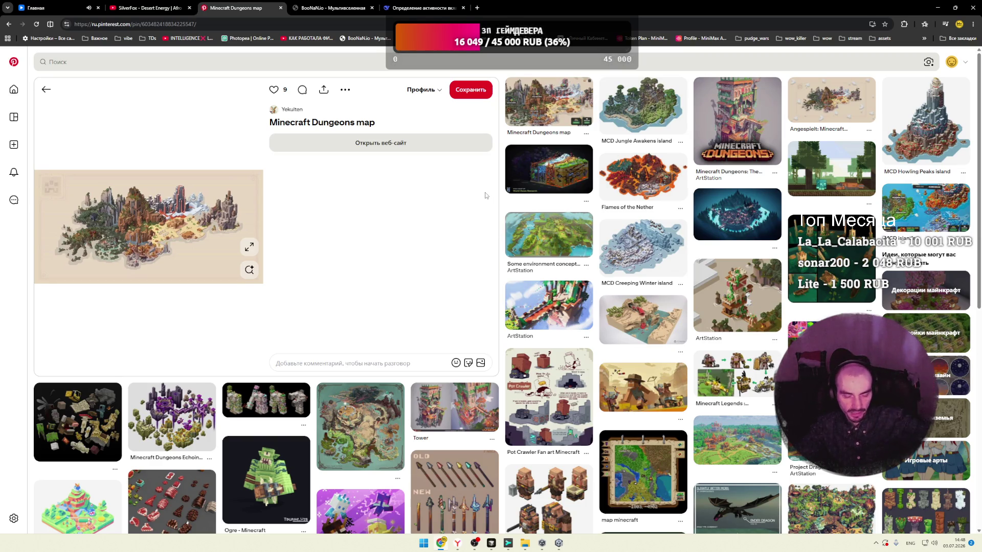
Step: Scroll through the Minecraft Dungeons map pin's related Minecraft map and mob pins
scroll(494, 192, "down", 2)
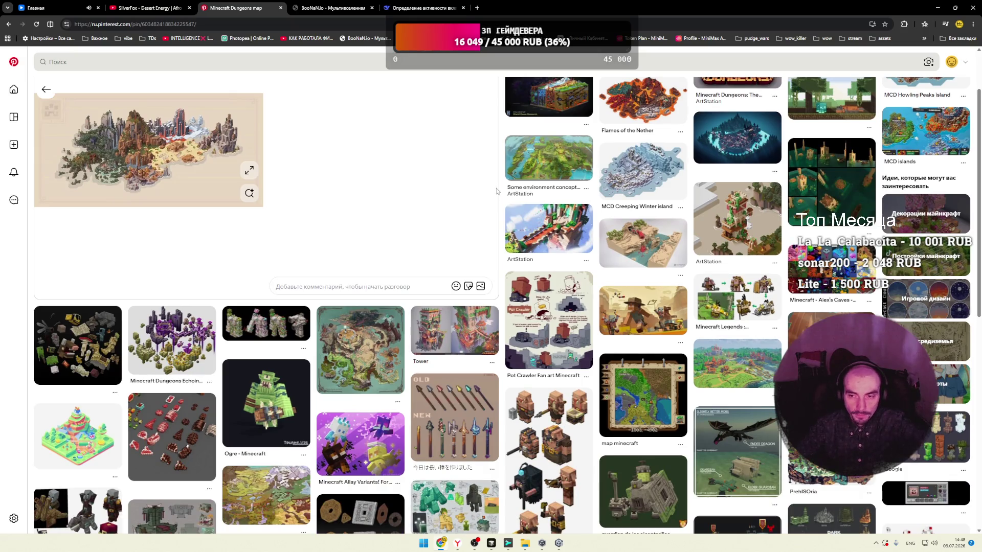
scroll(499, 195, "down", 2)
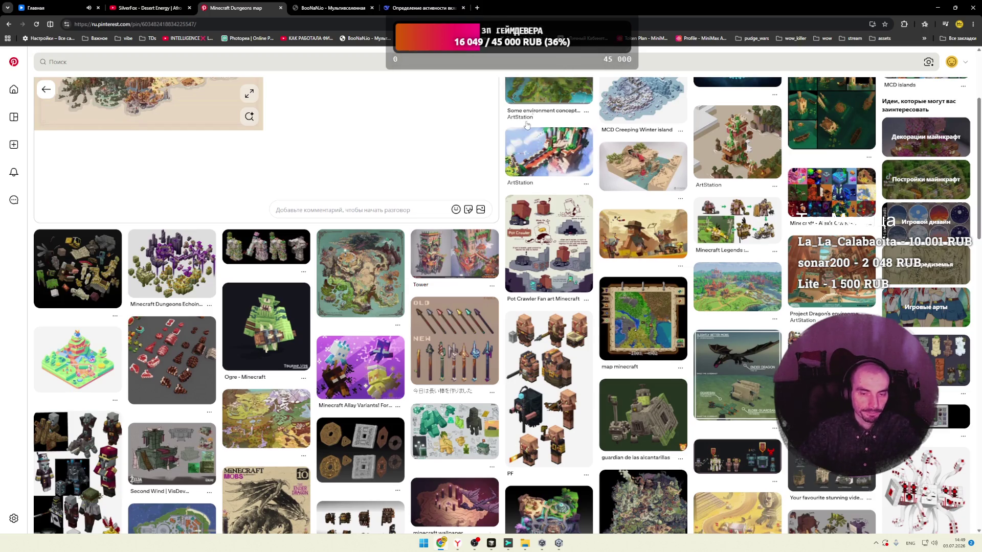
scroll(503, 143, "down", 4)
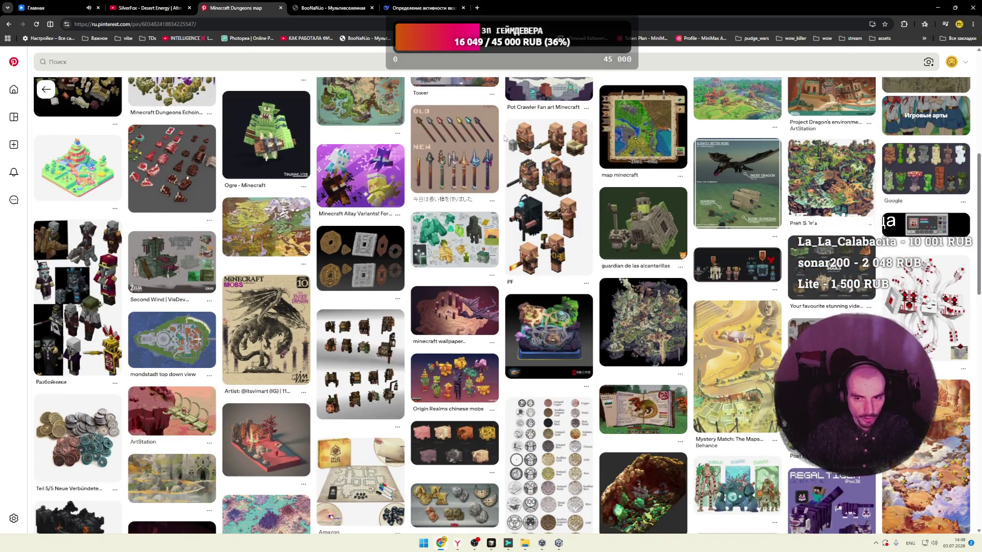
scroll(503, 139, "down", 4)
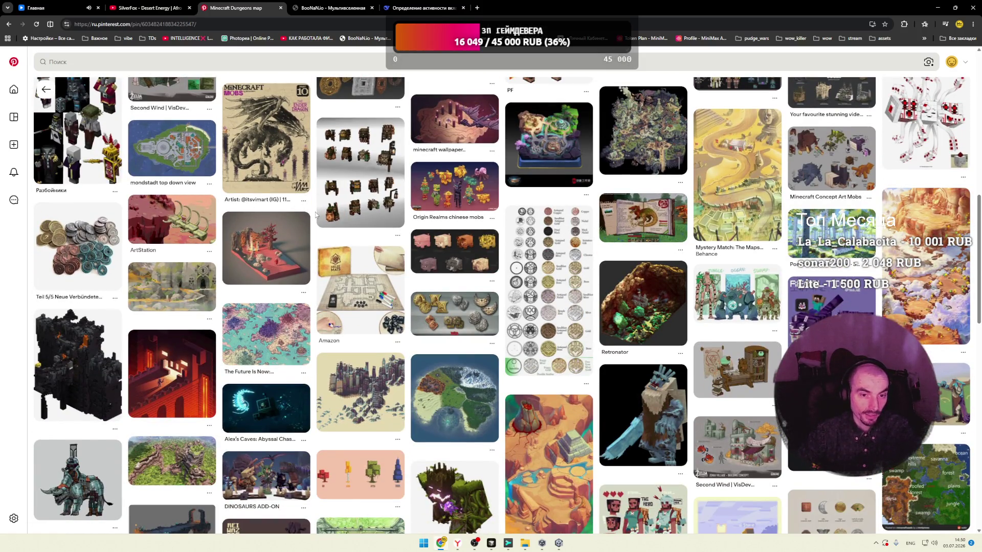
scroll(316, 216, "down", 2)
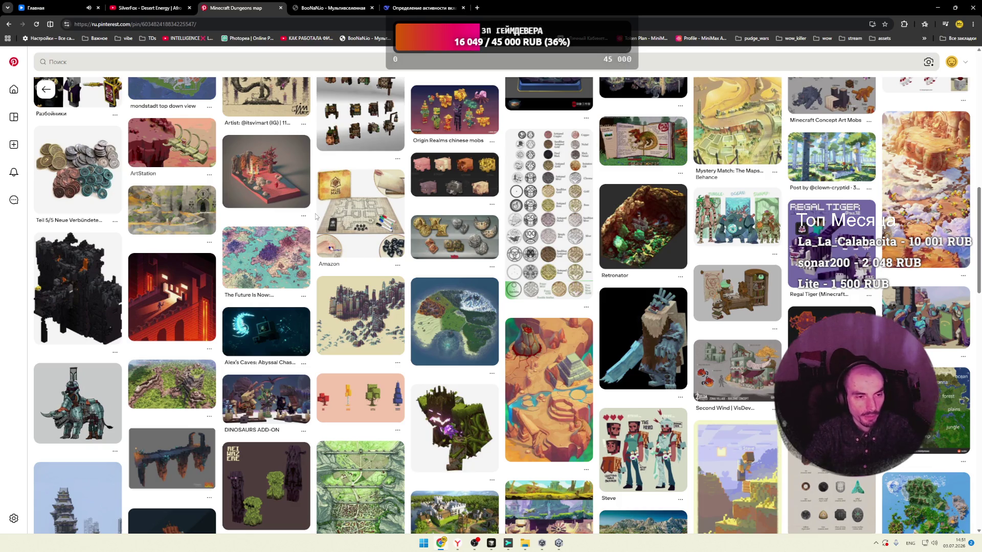
Step: Scroll the related grid past Cornflower Minecraft and Baelieus Castle, then open the Realistic Soulsand pin
scroll(318, 220, "down", 7)
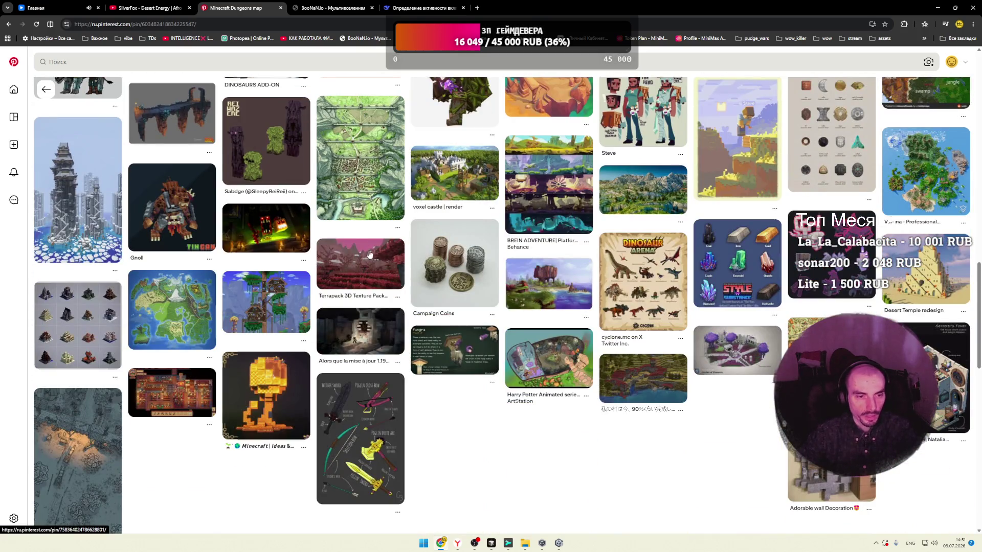
scroll(401, 248, "down", 3)
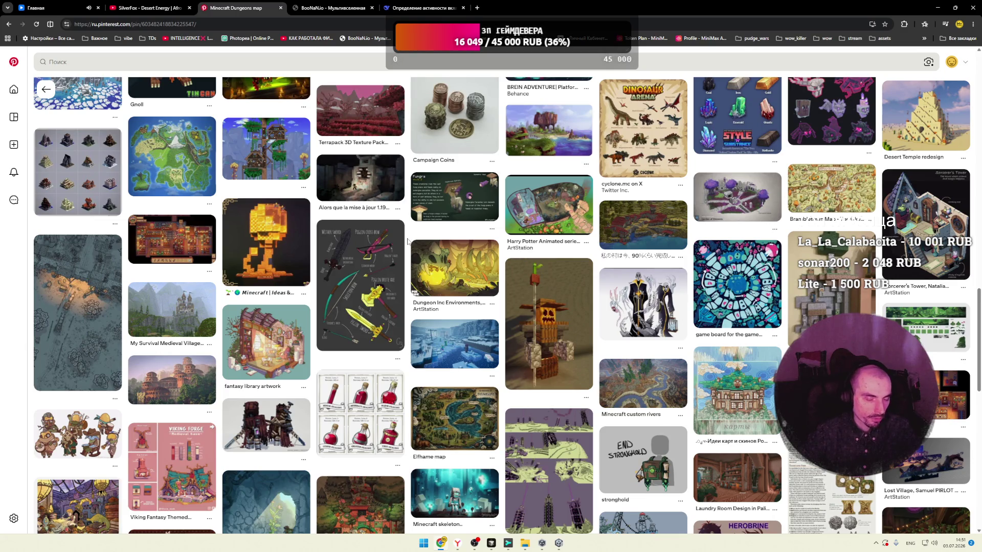
scroll(408, 242, "down", 4)
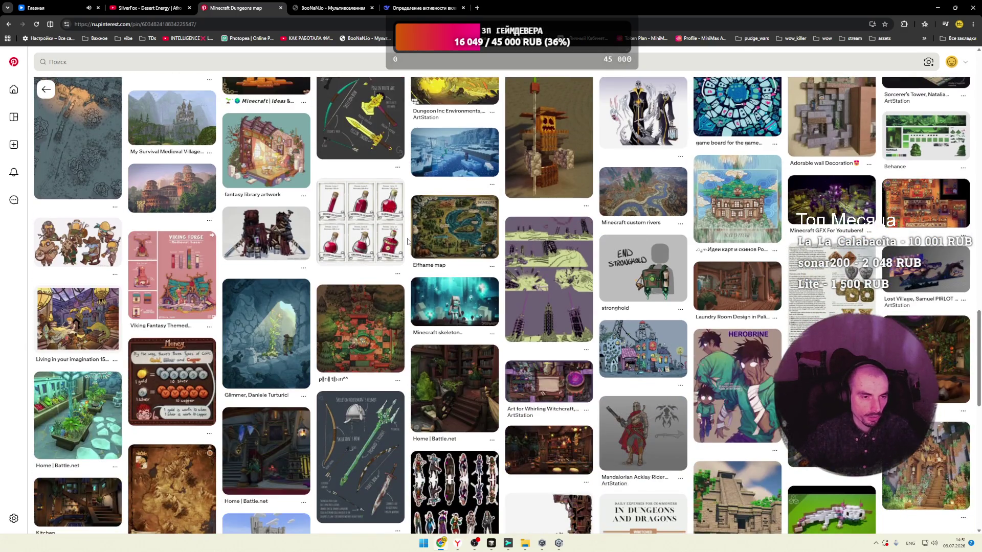
scroll(408, 242, "down", 4)
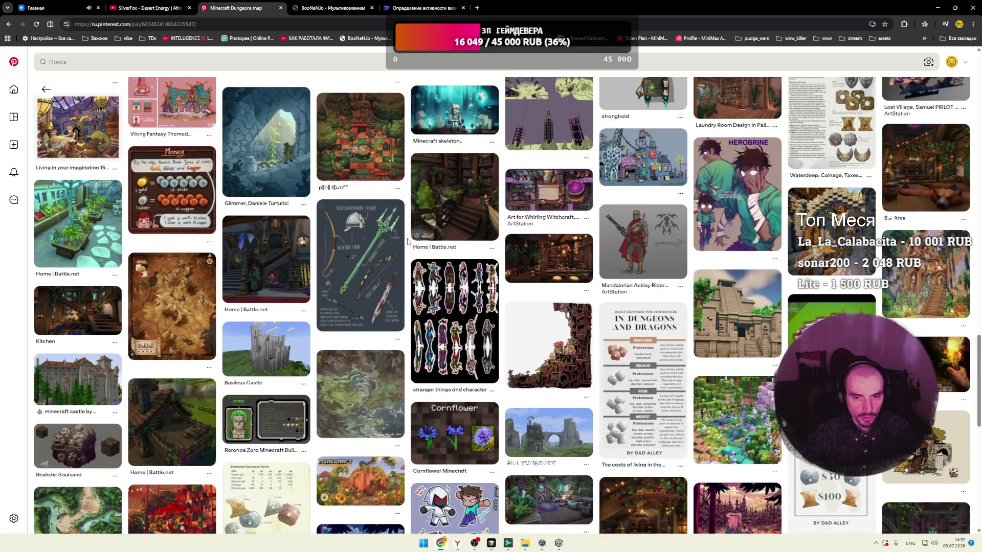
scroll(408, 242, "down", 5)
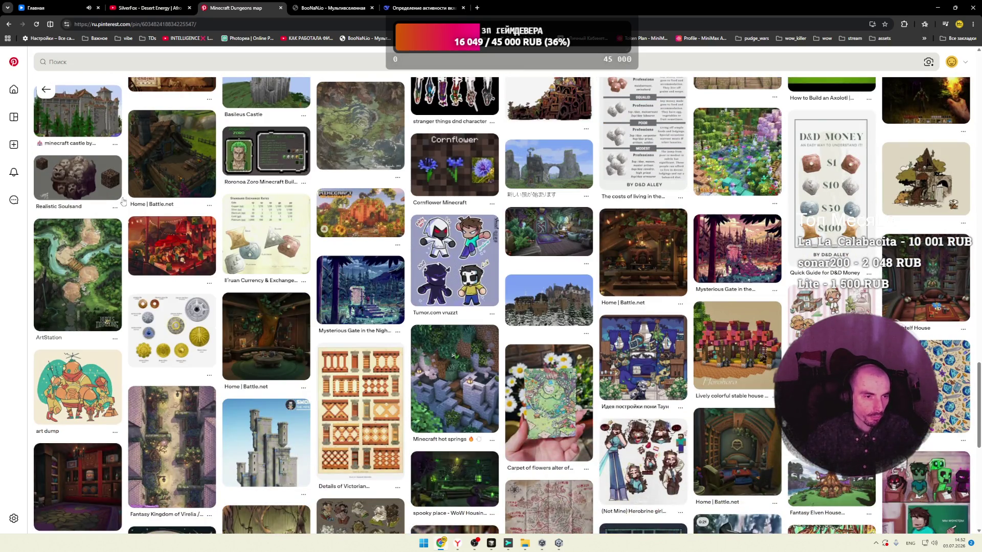
left_click(216, 233)
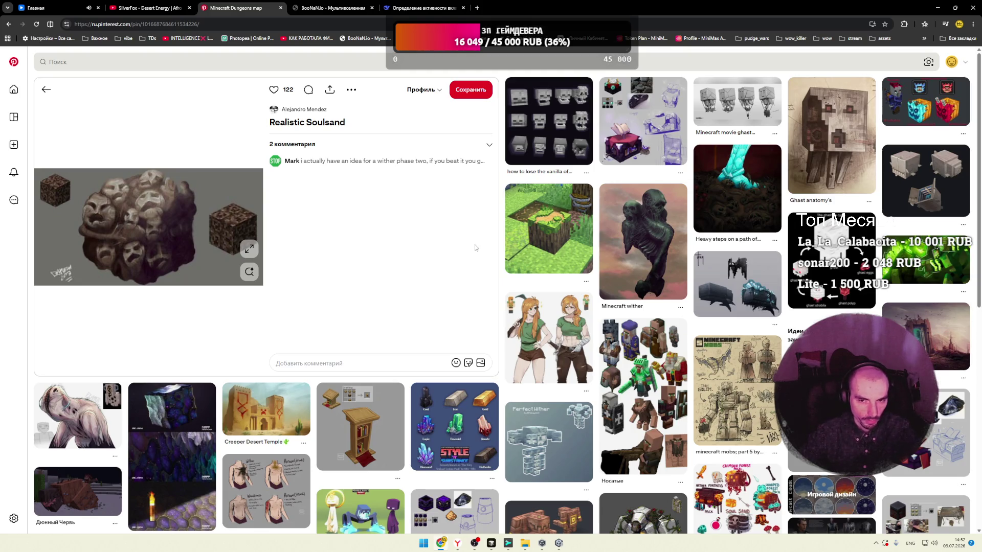
Step: Scroll the Realistic Soulsand pin page, then return to the Pinterest home feed
scroll(102, 148, "down", 4)
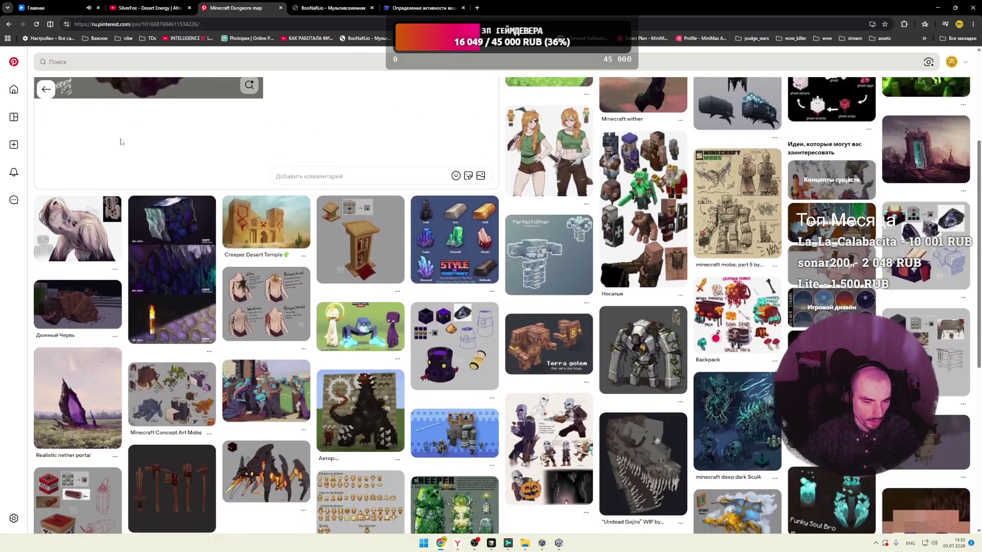
left_click(21, 65)
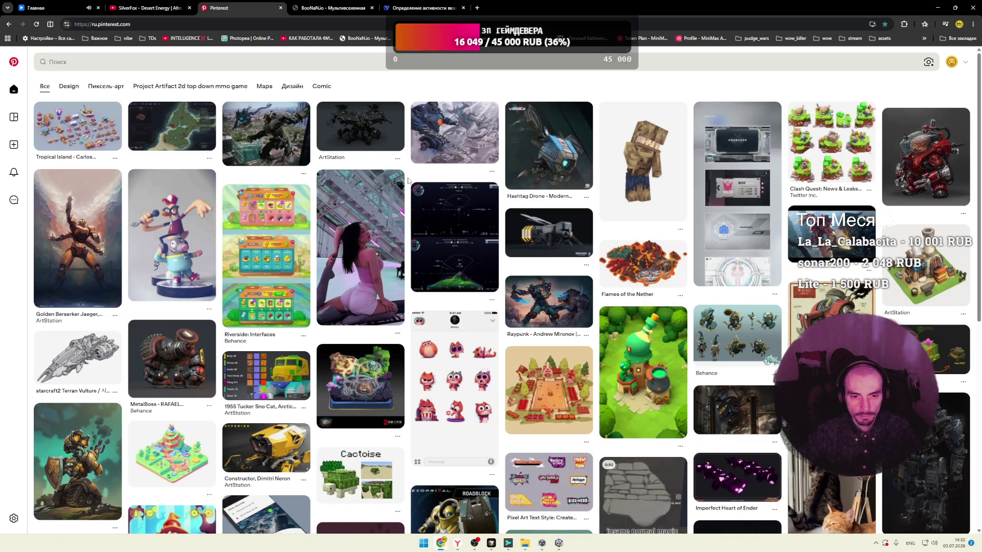
Step: Scroll the feed past Burning Qilin and Space Invaders 2, then open the Santuario Atlas jaeger pin
scroll(408, 180, "down", 4)
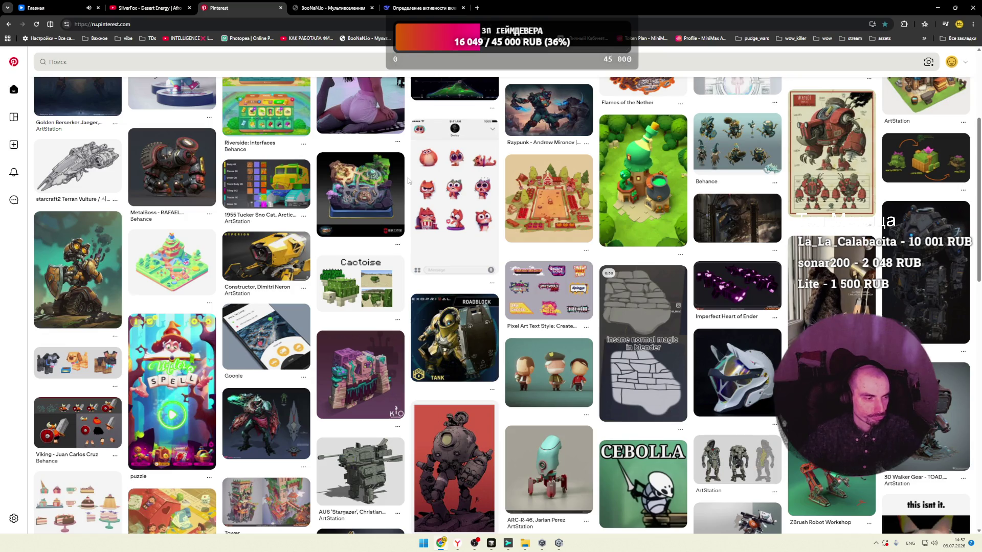
scroll(409, 180, "down", 3)
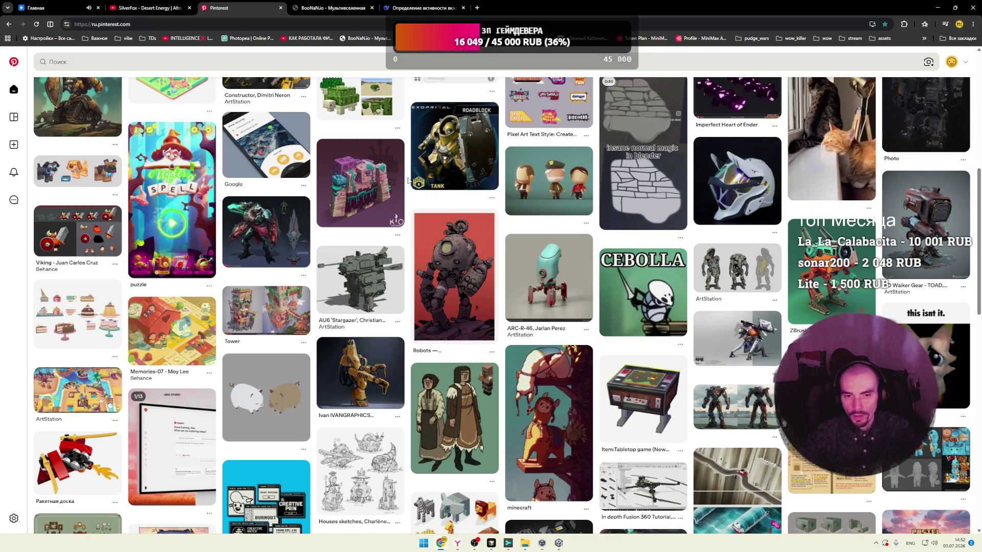
scroll(409, 181, "down", 1)
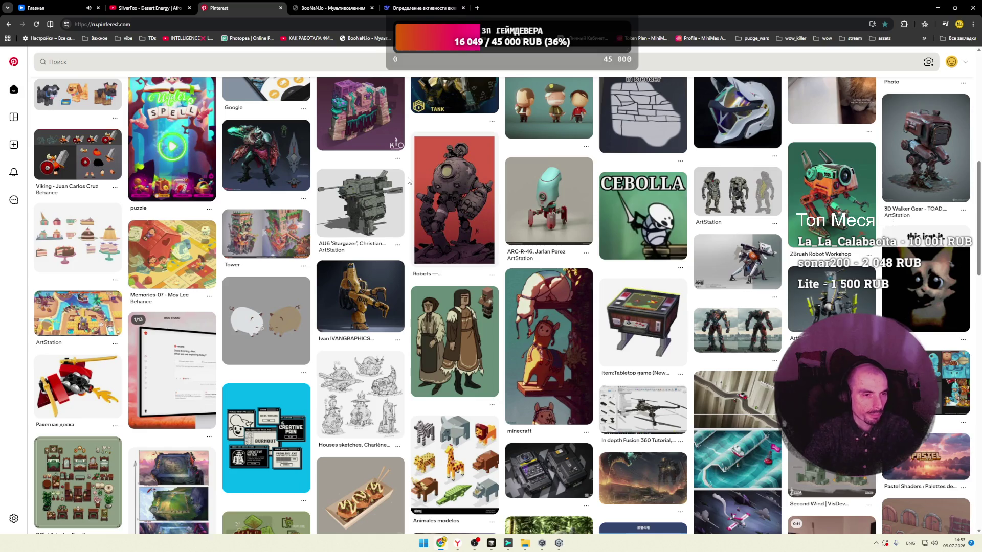
scroll(408, 180, "down", 4)
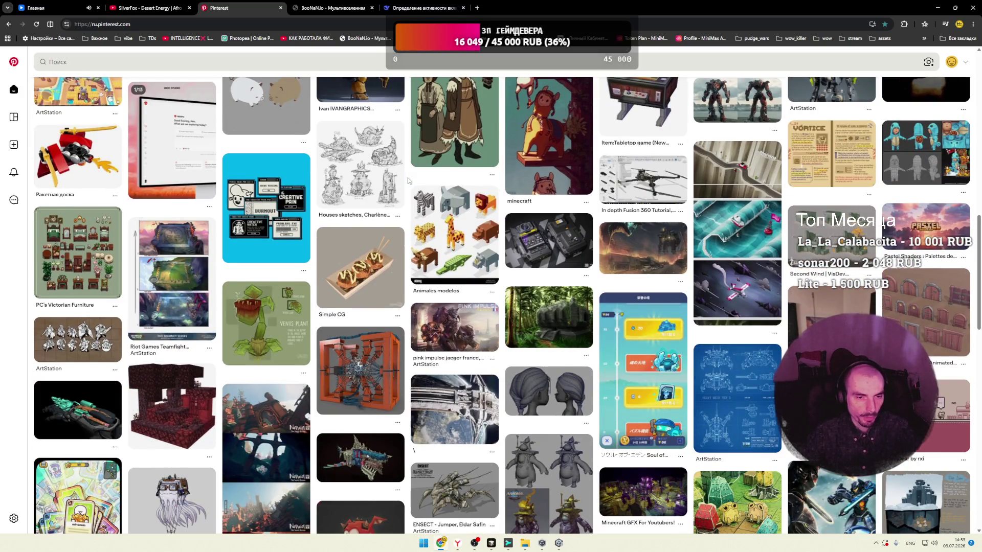
scroll(408, 180, "down", 4)
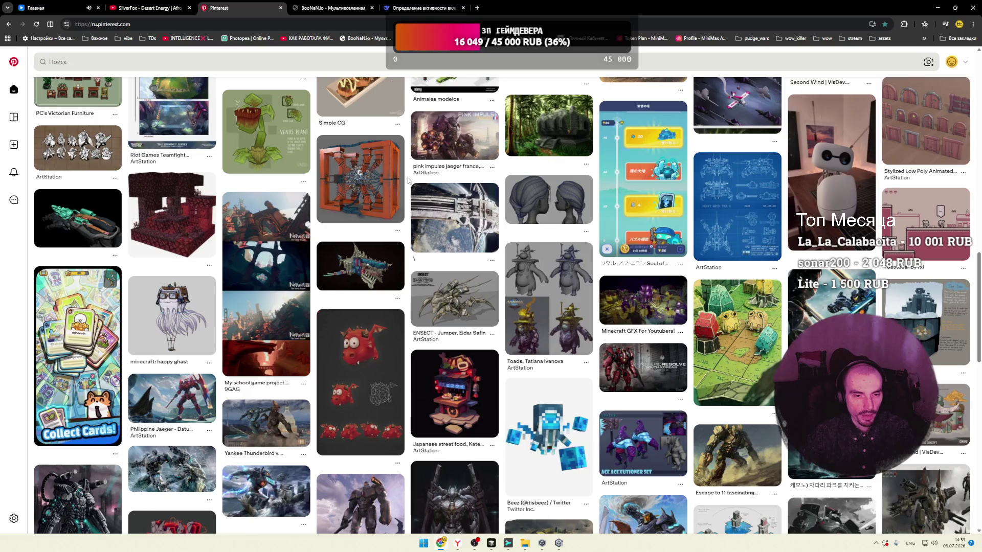
scroll(407, 180, "down", 2)
scroll(408, 180, "down", 2)
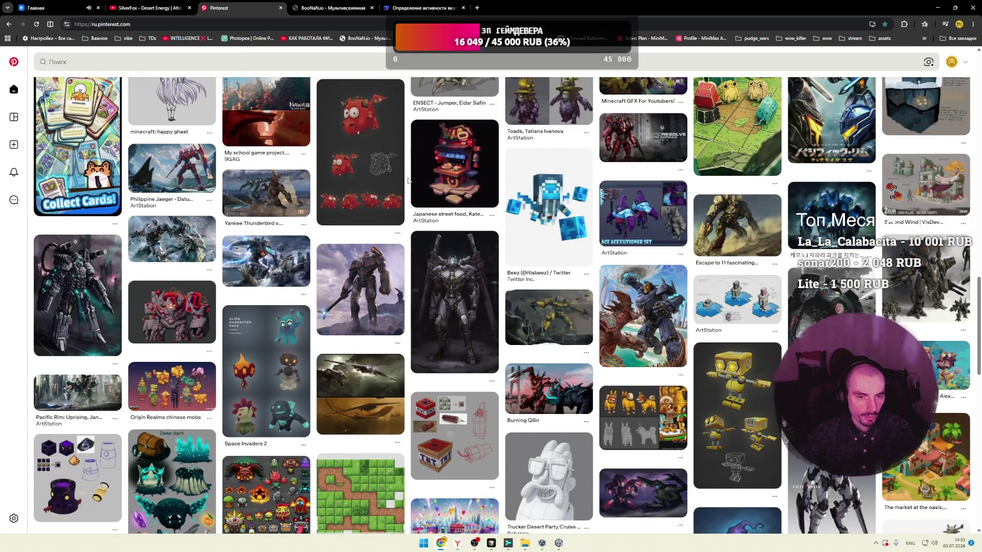
scroll(408, 180, "down", 1)
left_click(391, 211)
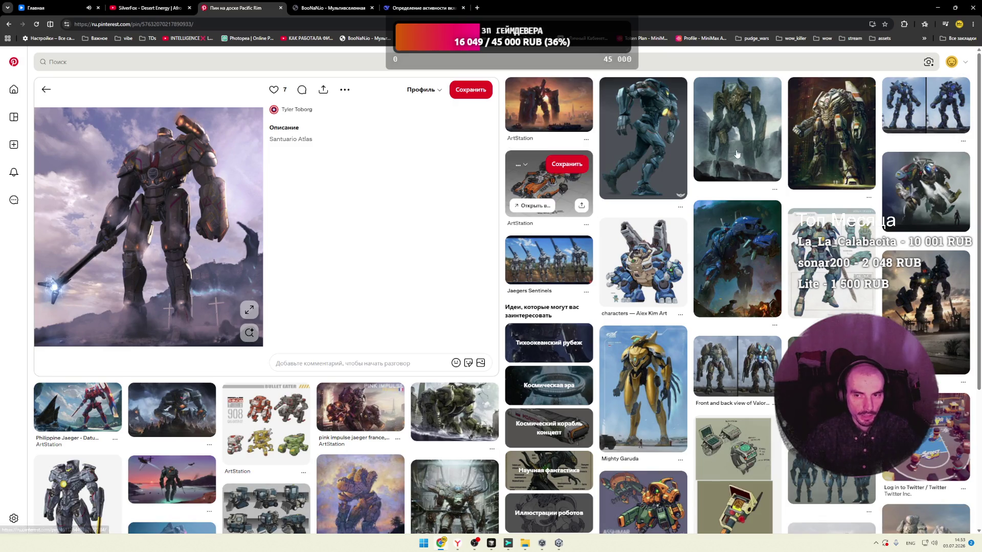
left_click(737, 153)
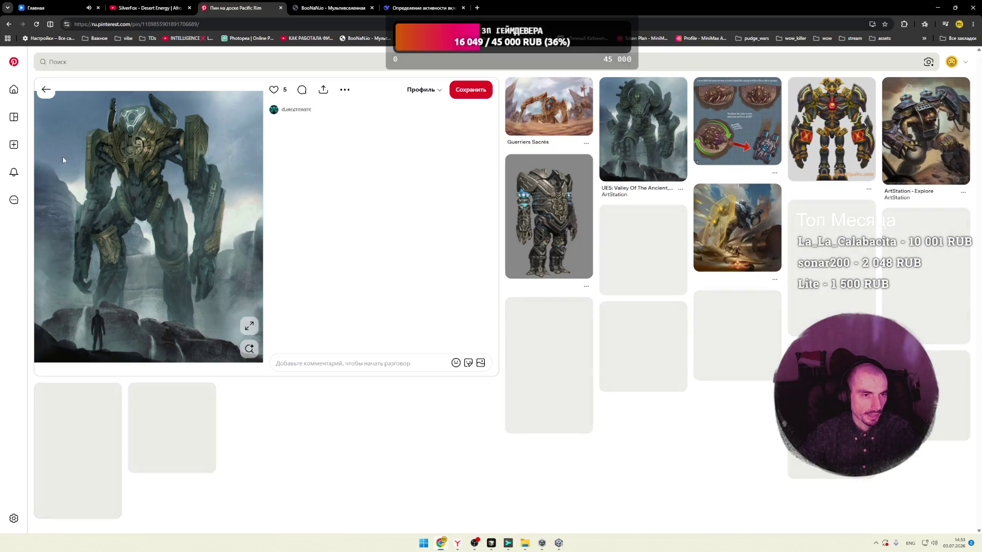
key("alt+Left")
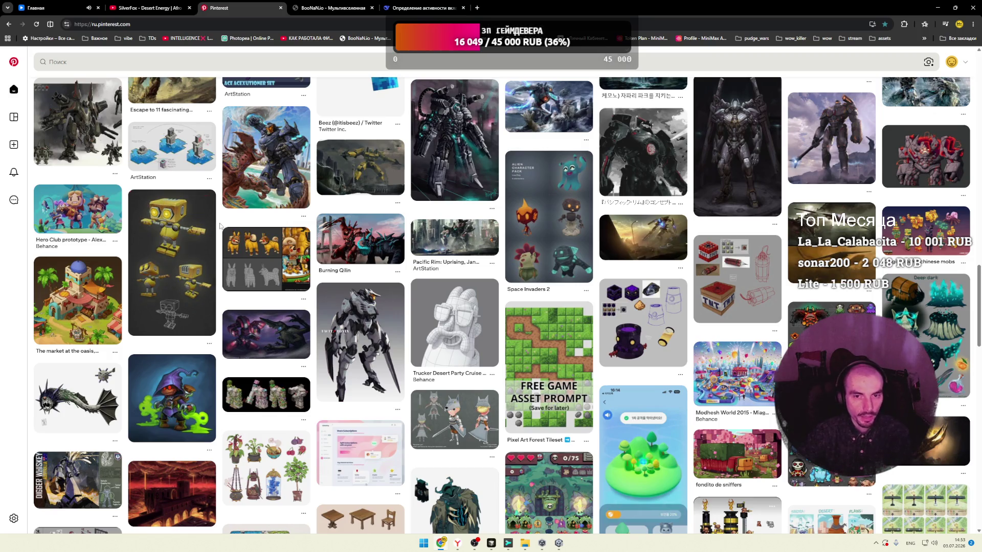
Step: Scroll down the home feed to load more game-art pins like Imperial Spiders
scroll(219, 223, "down", 3)
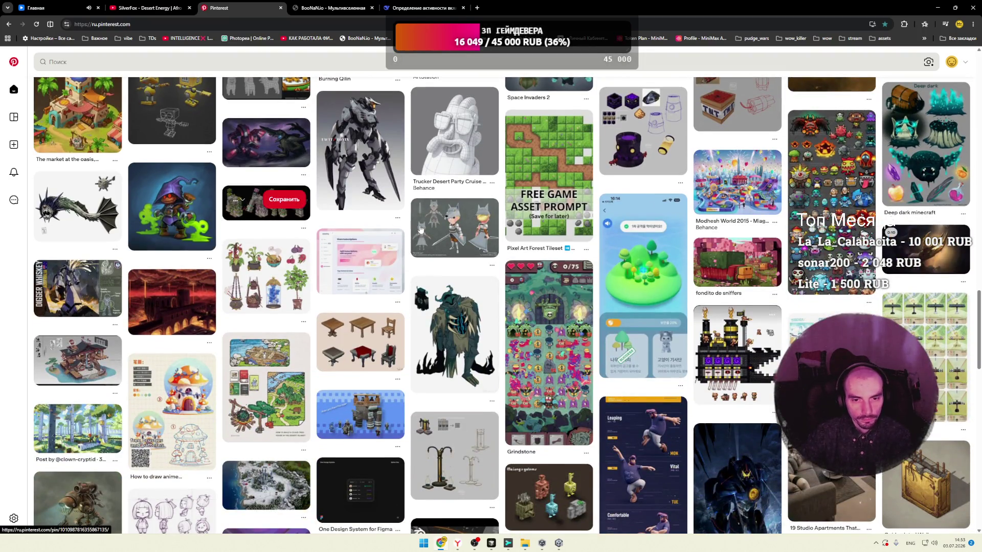
scroll(405, 223, "down", 2)
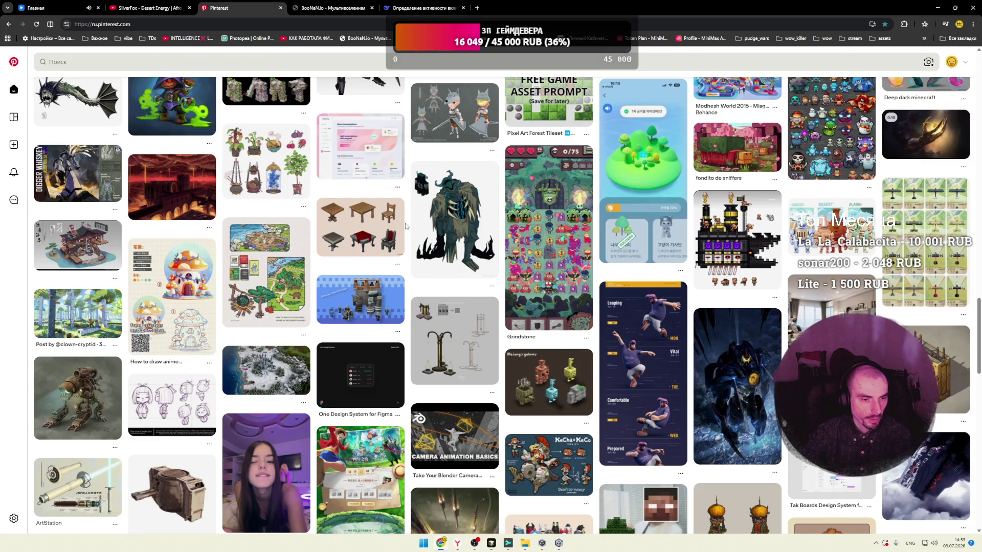
scroll(407, 226, "down", 2)
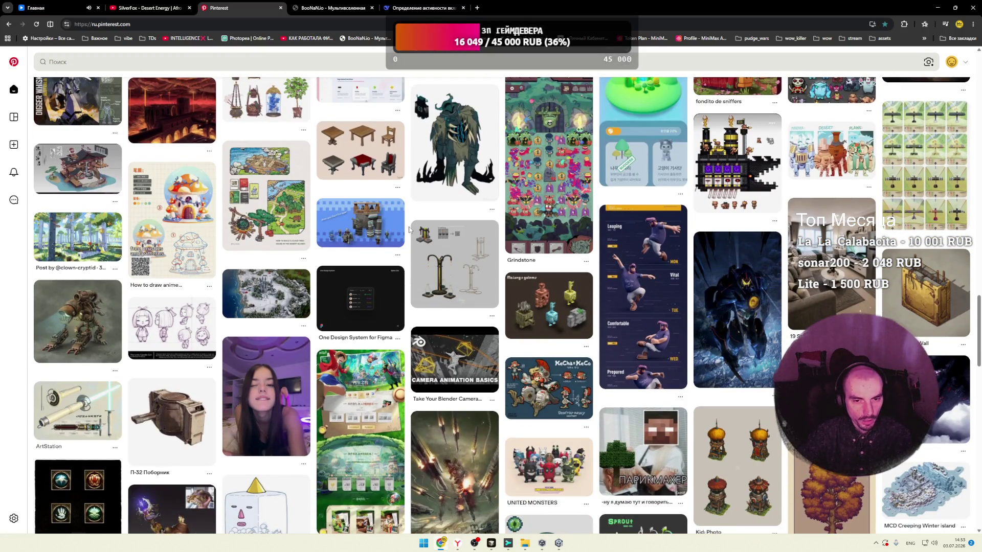
scroll(411, 230, "down", 2)
scroll(409, 229, "down", 2)
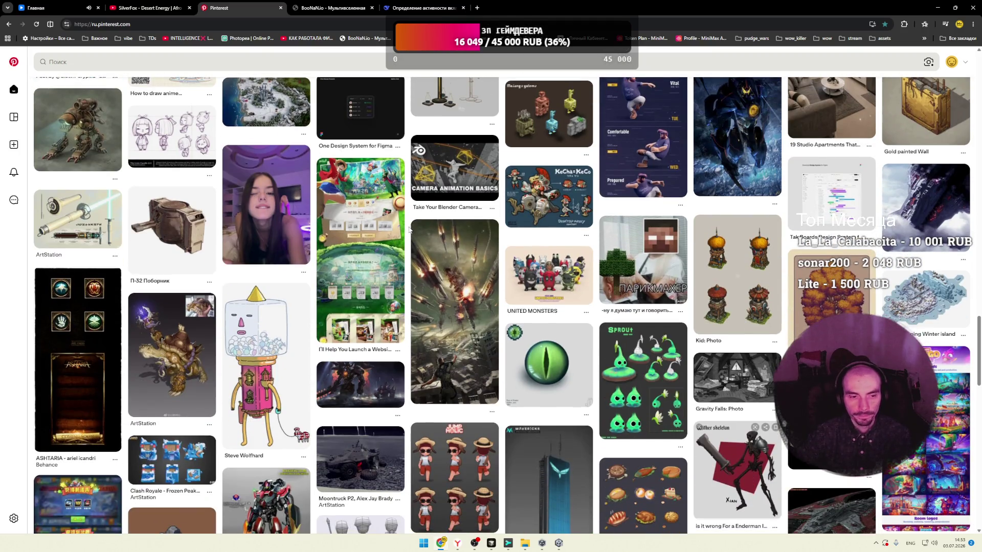
scroll(409, 228, "down", 3)
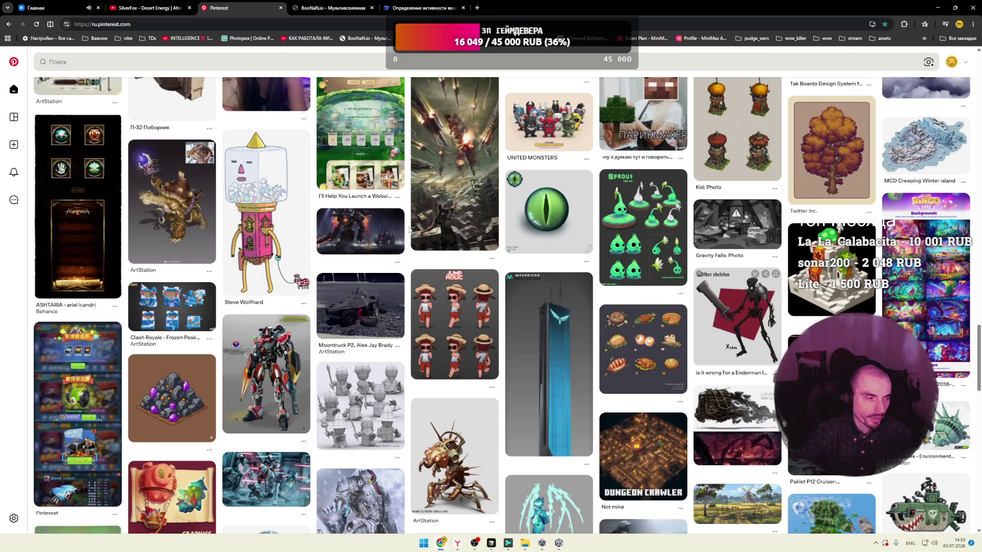
Step: Scroll further past the Minecraft Dungeons robot art and open the yellow mech robot pin
scroll(409, 229, "down", 6)
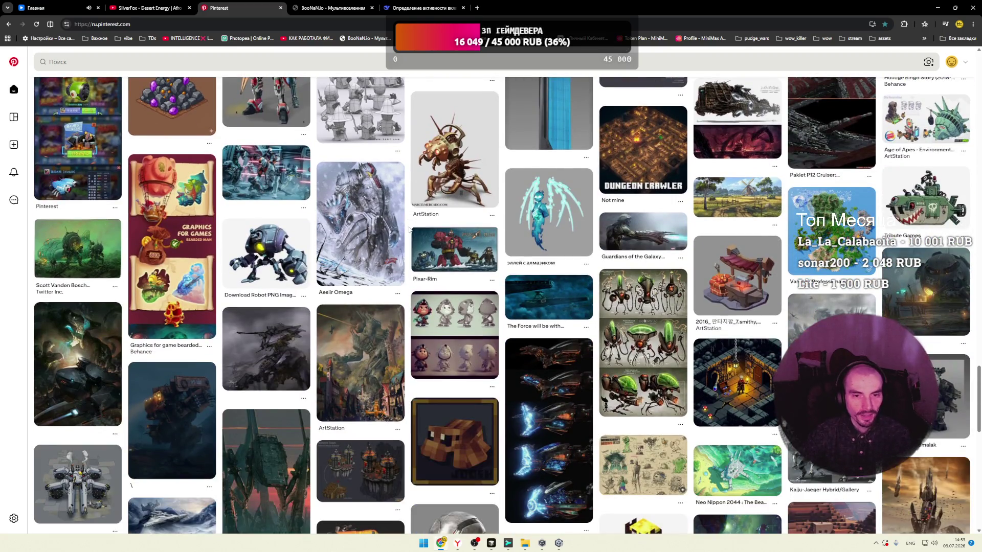
scroll(409, 229, "down", 1)
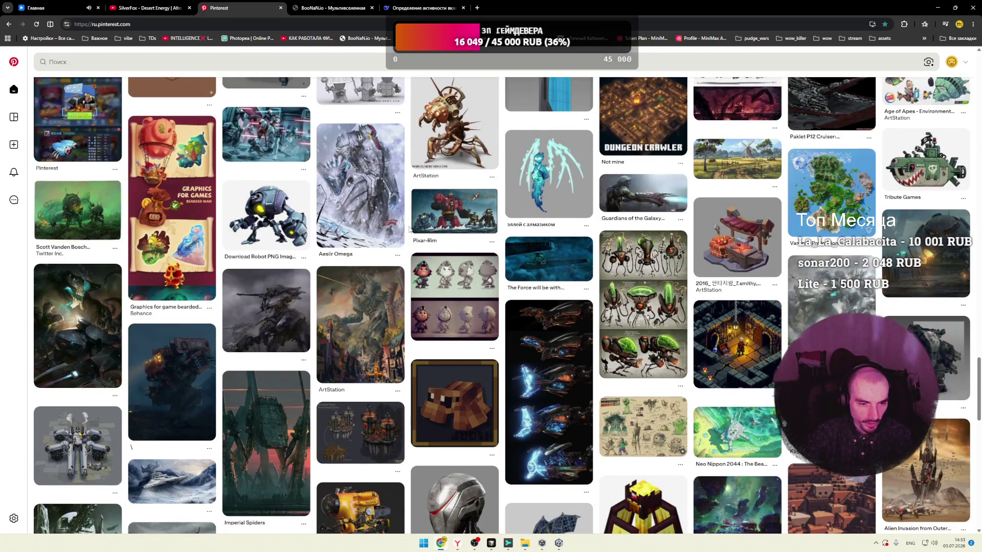
scroll(409, 229, "down", 5)
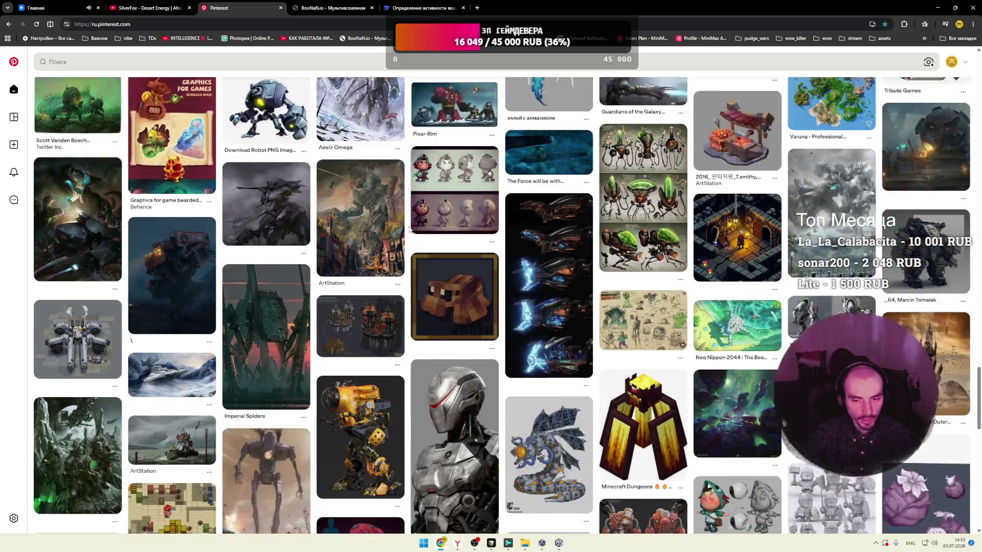
scroll(409, 229, "down", 4)
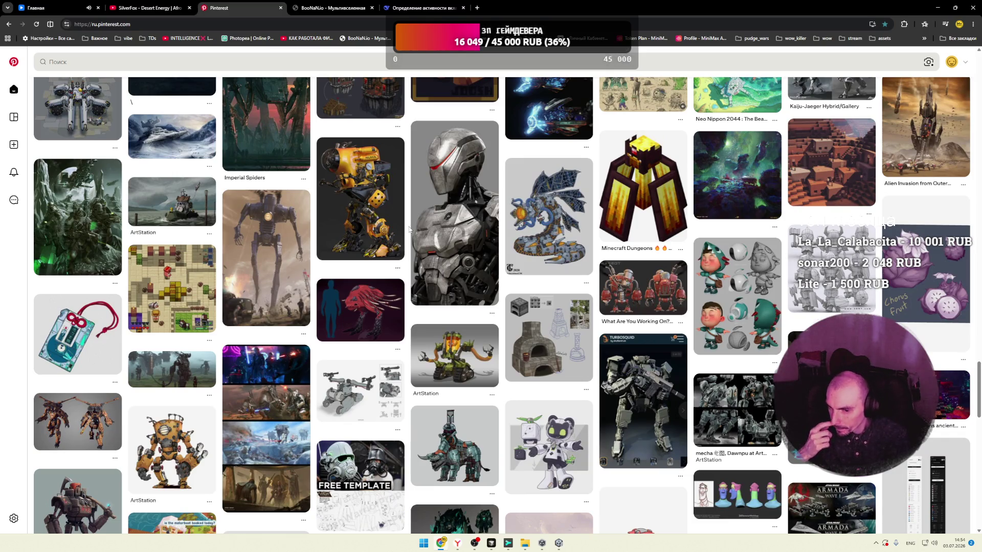
scroll(409, 229, "down", 2)
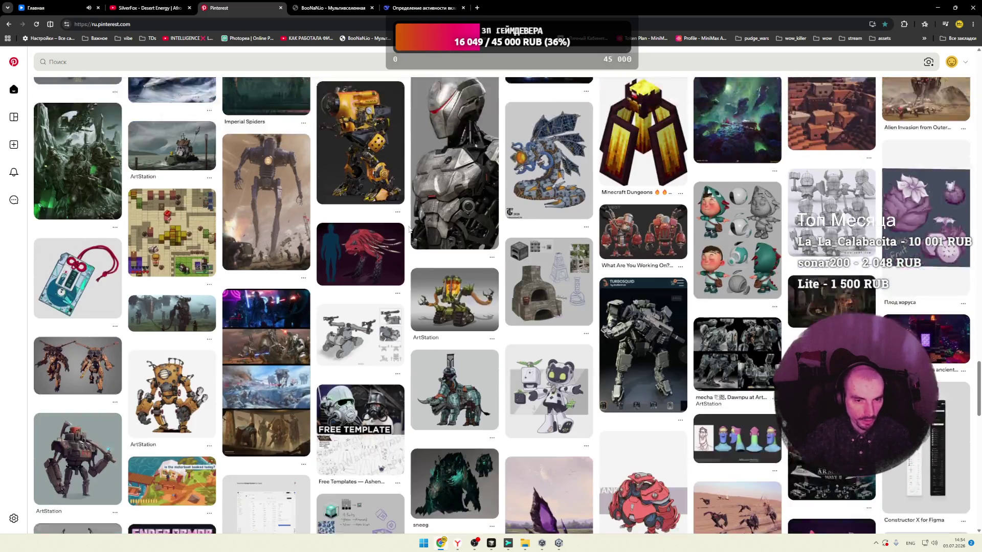
scroll(377, 193, "up", 1)
left_click(377, 193)
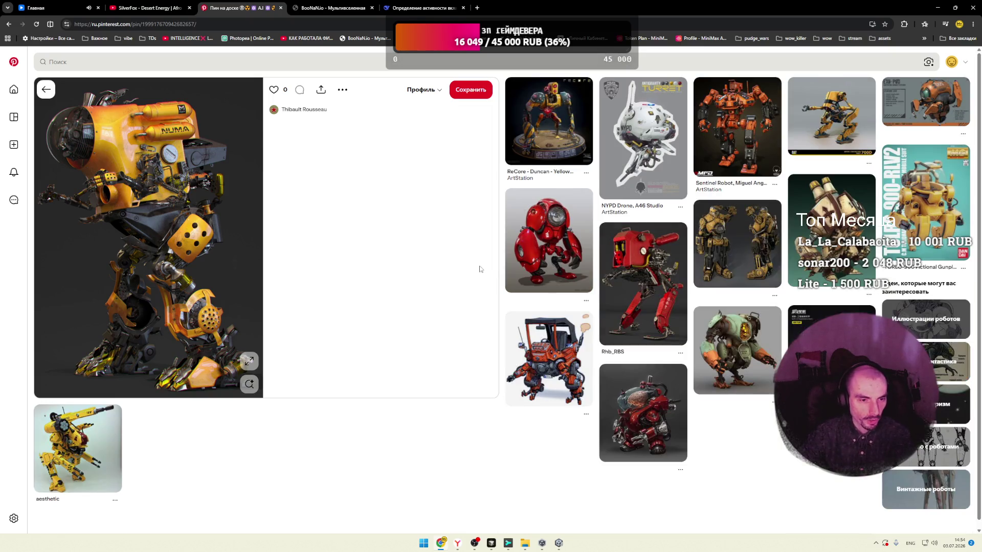
Step: Open the red robot pin from related pins, then return to the home feed
left_click(558, 243)
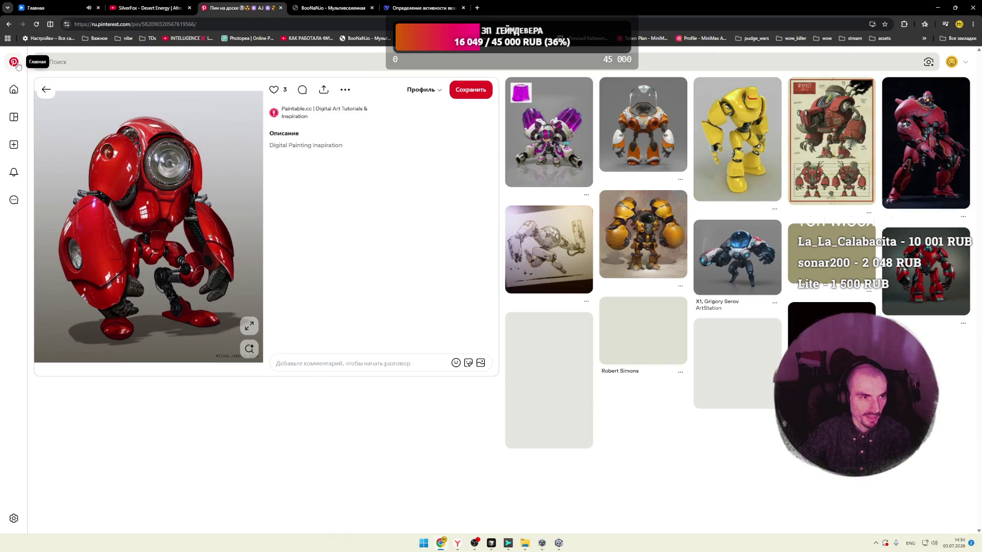
left_click(15, 62)
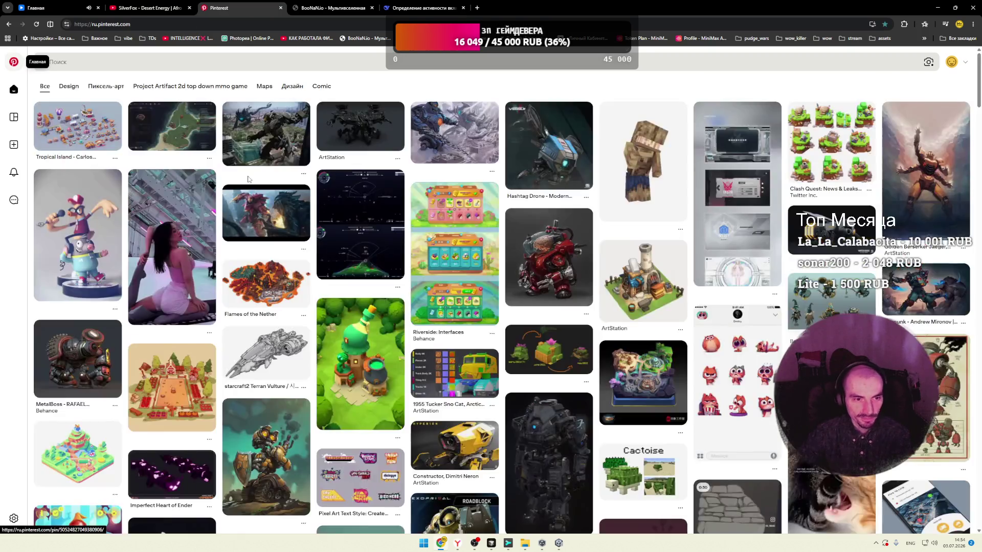
scroll(395, 204, "down", 10)
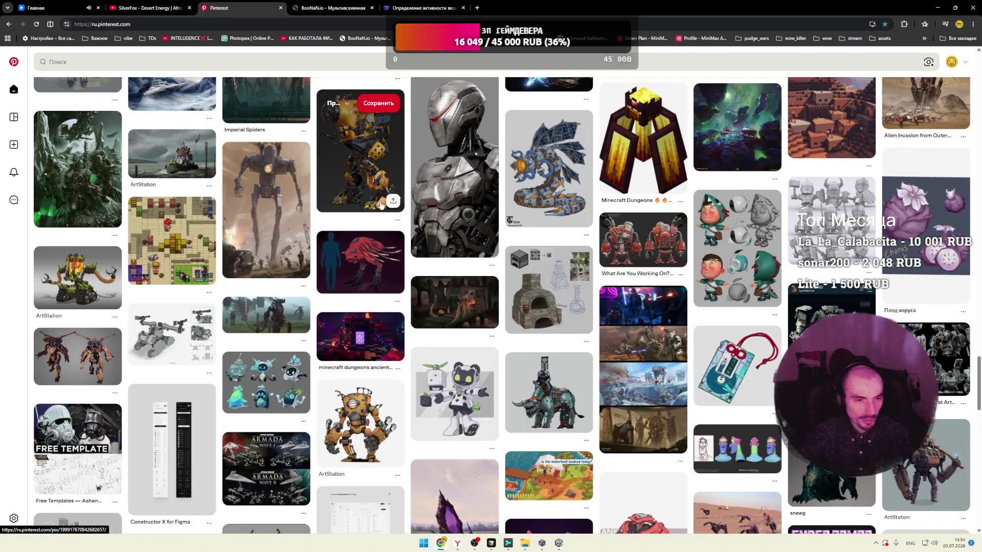
Step: View the Minecraft top-down game pin, then go back and scroll further down the feed
left_click(291, 249)
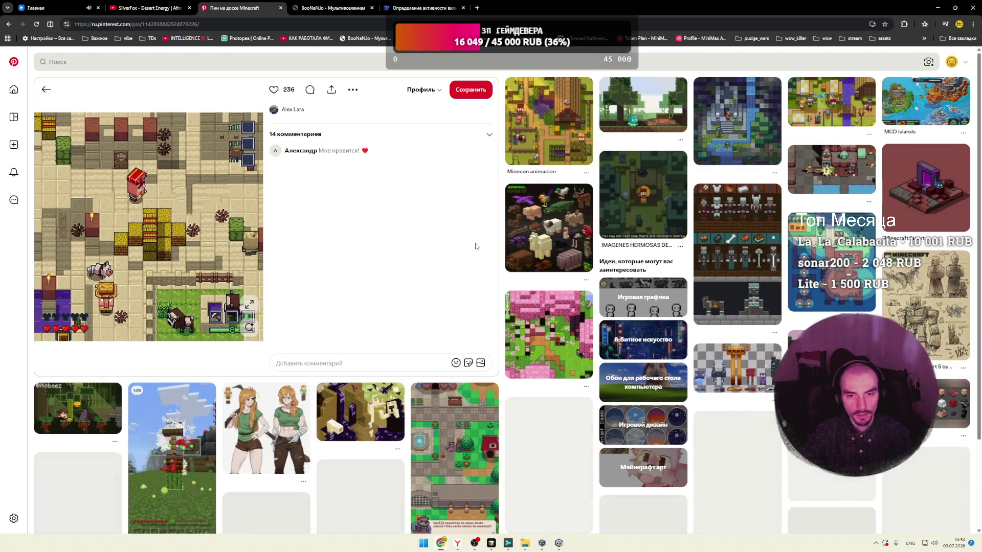
scroll(500, 226, "down", 3)
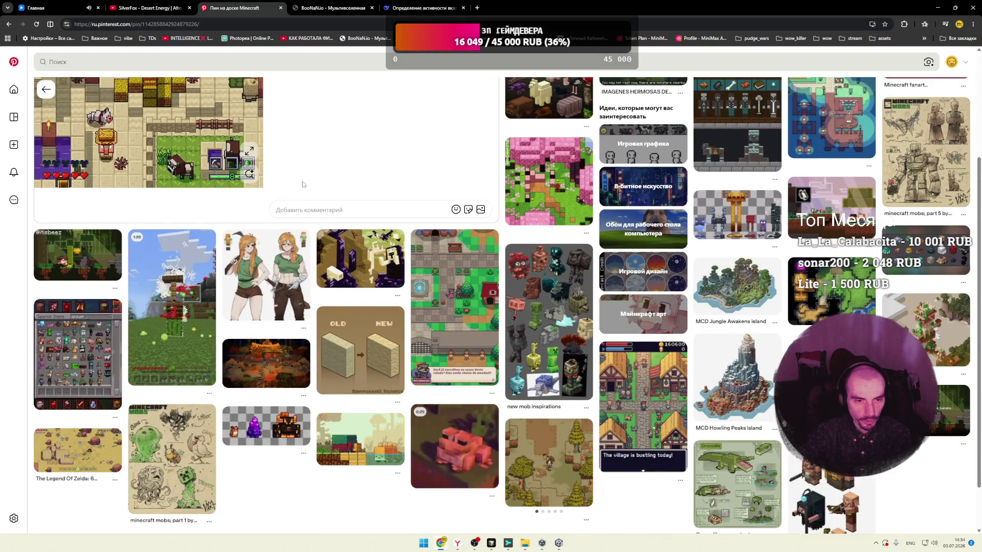
key("alt+Left")
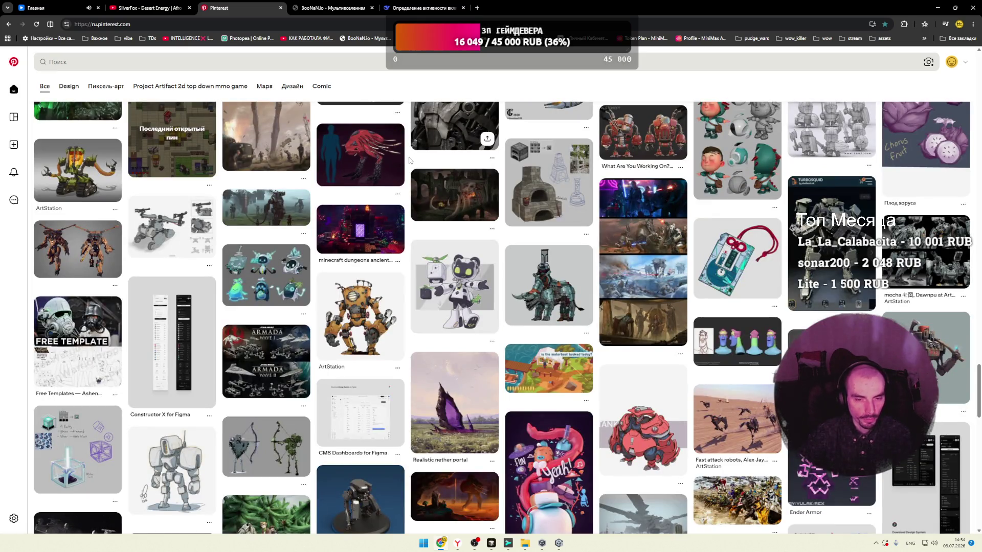
scroll(409, 161, "down", 3)
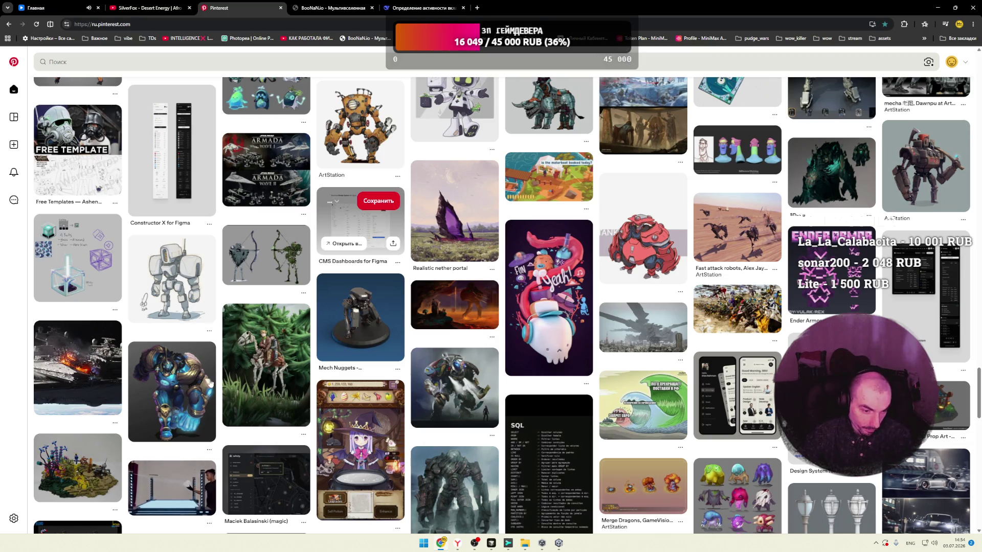
left_click(192, 382)
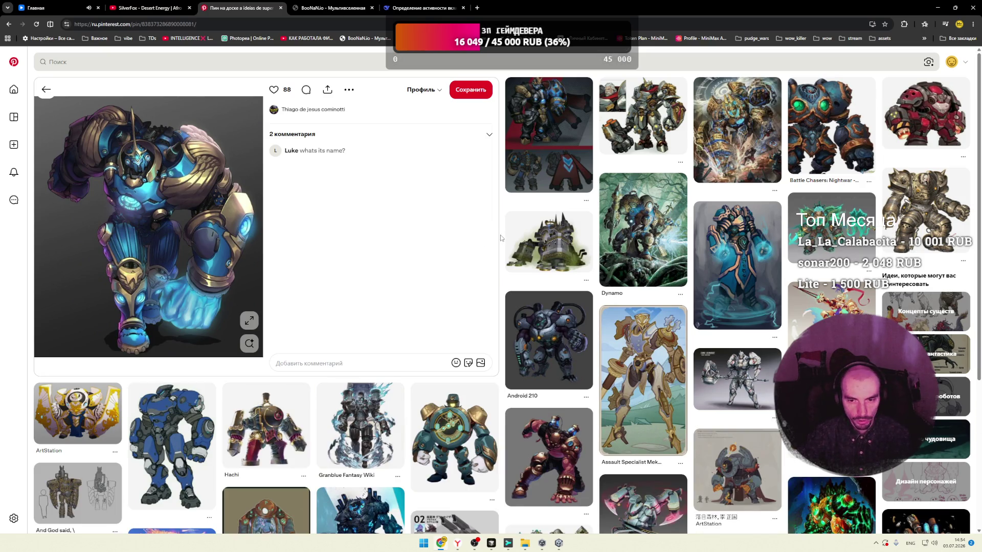
left_click(739, 153)
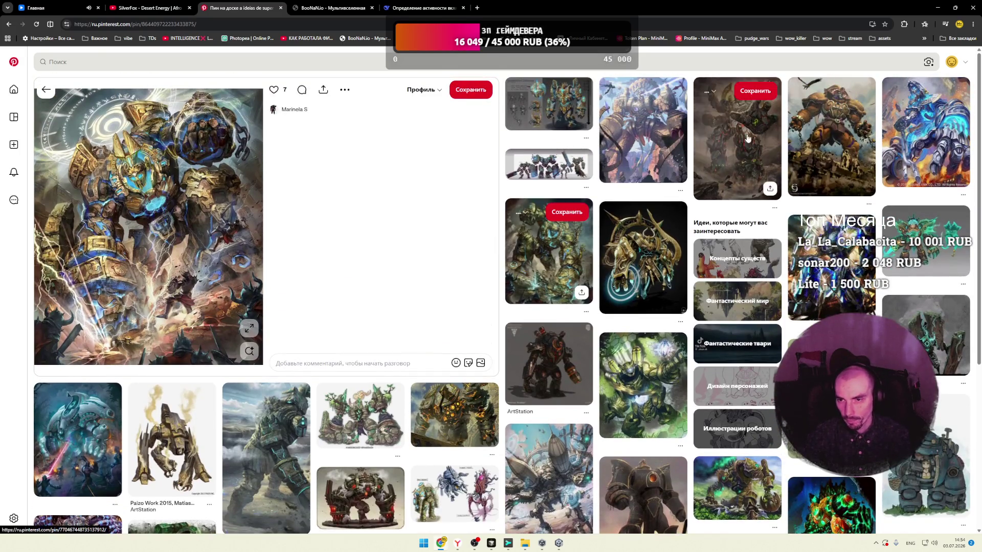
left_click(738, 138)
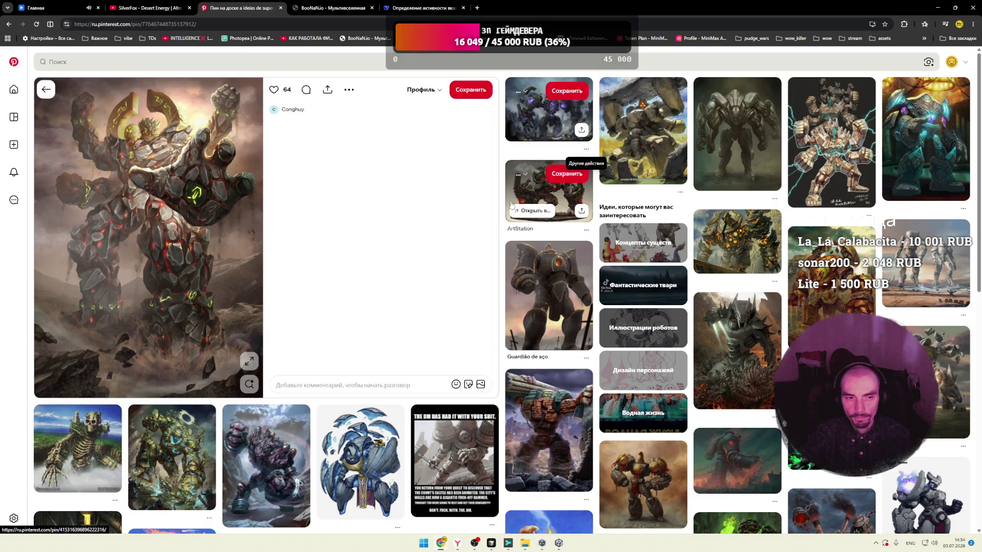
scroll(483, 209, "down", 2)
scroll(484, 208, "down", 2)
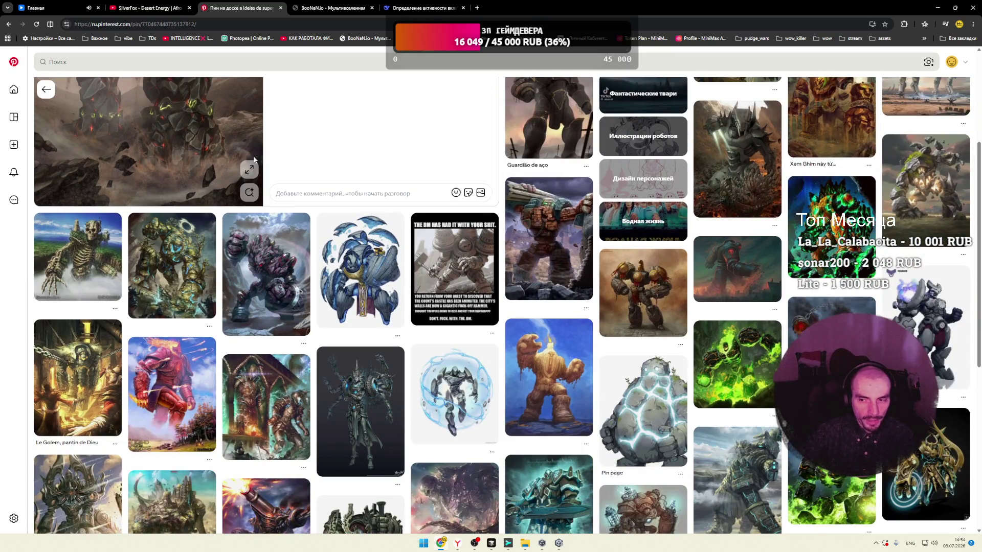
left_click(921, 199)
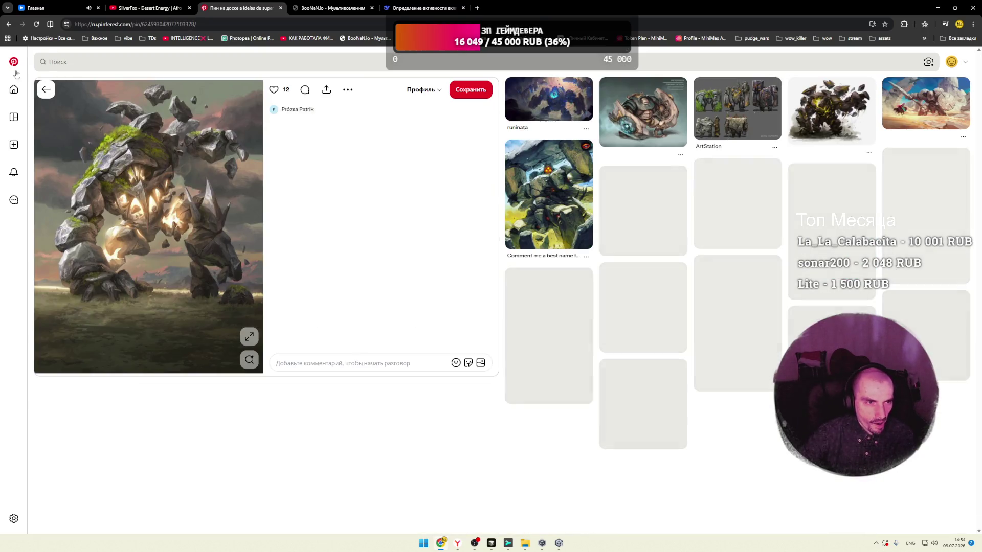
left_click(14, 64)
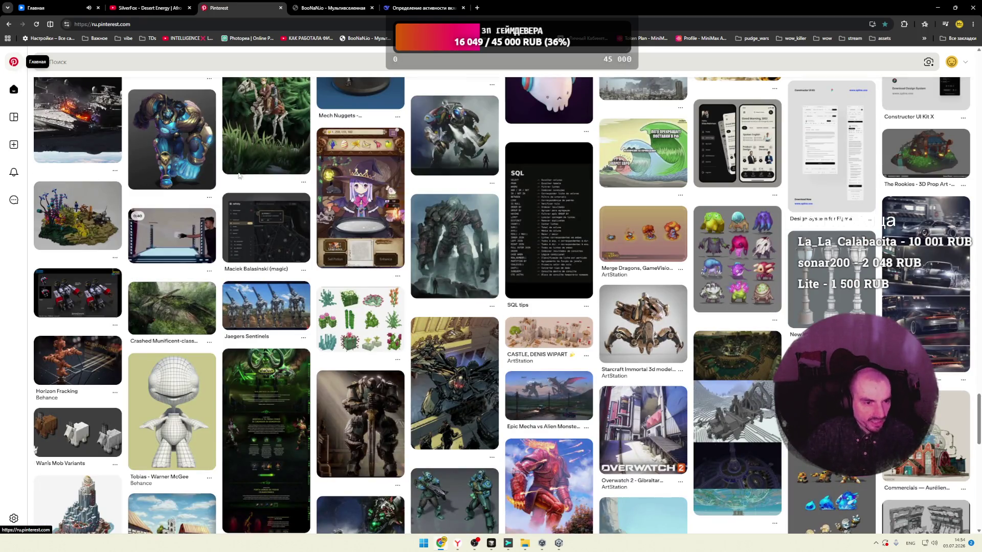
scroll(345, 229, "down", 4)
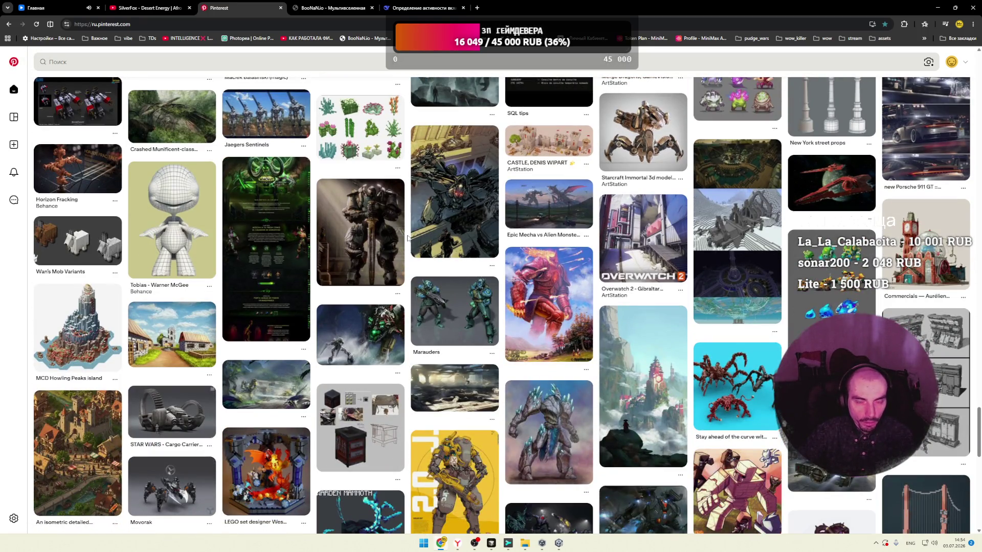
scroll(407, 239, "down", 5)
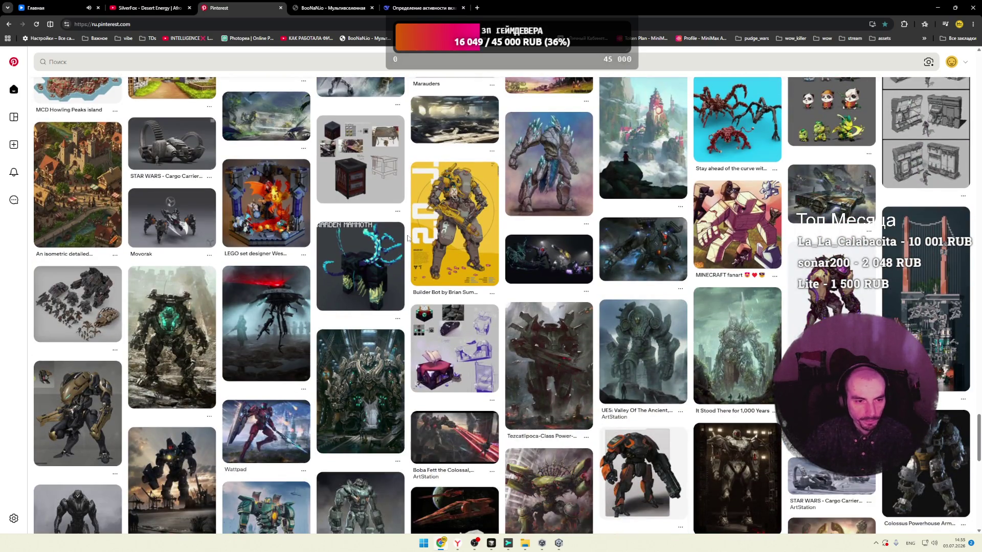
scroll(407, 239, "down", 3)
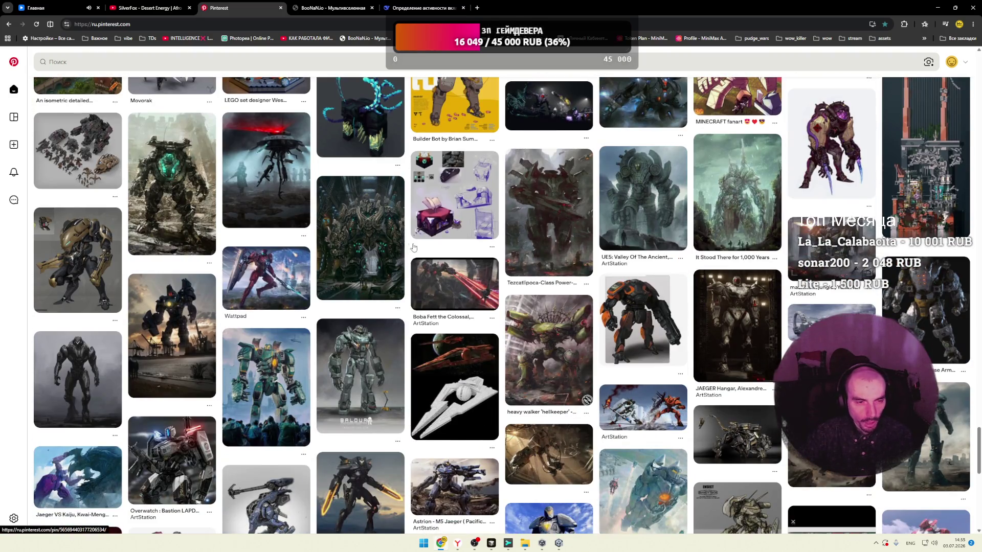
left_click(372, 239)
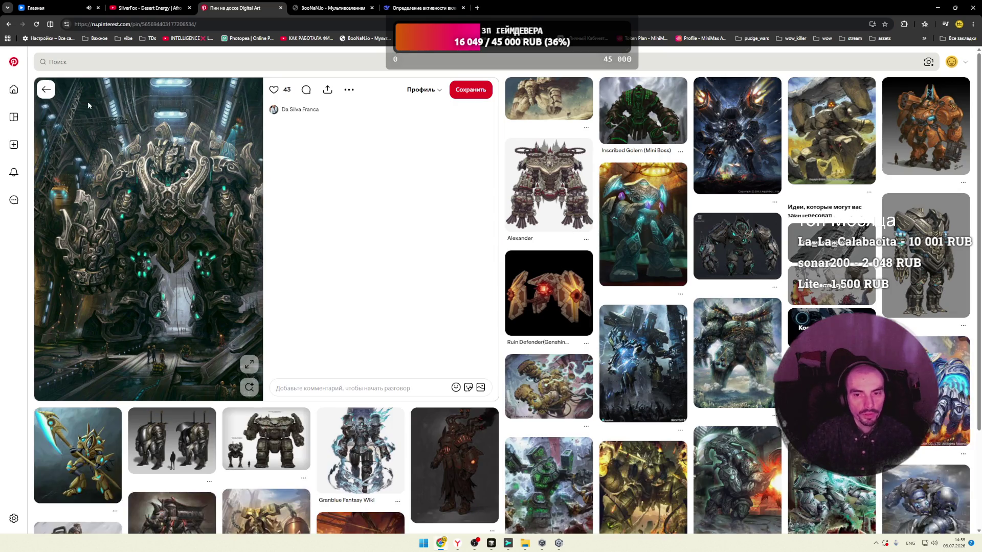
scroll(227, 119, "down", 7)
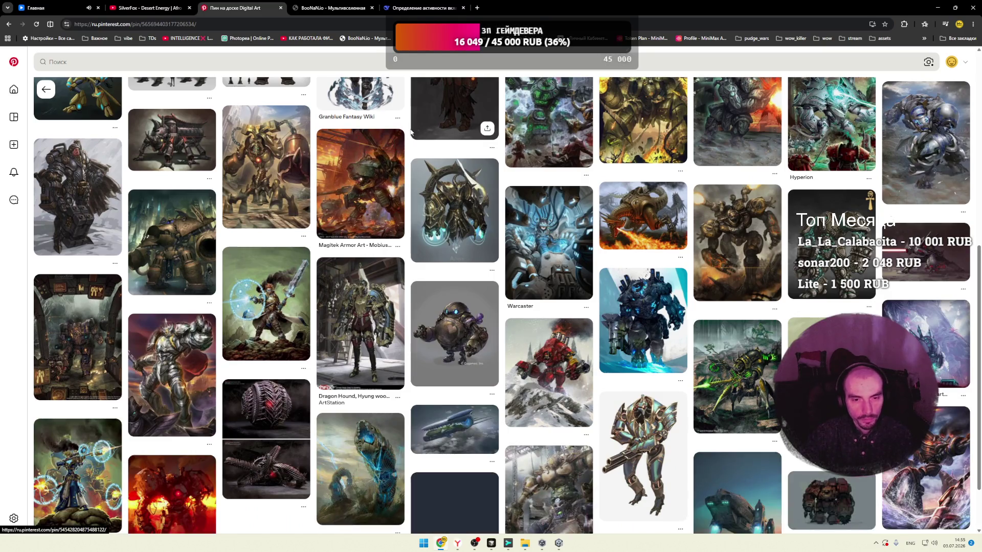
scroll(410, 136, "down", 5)
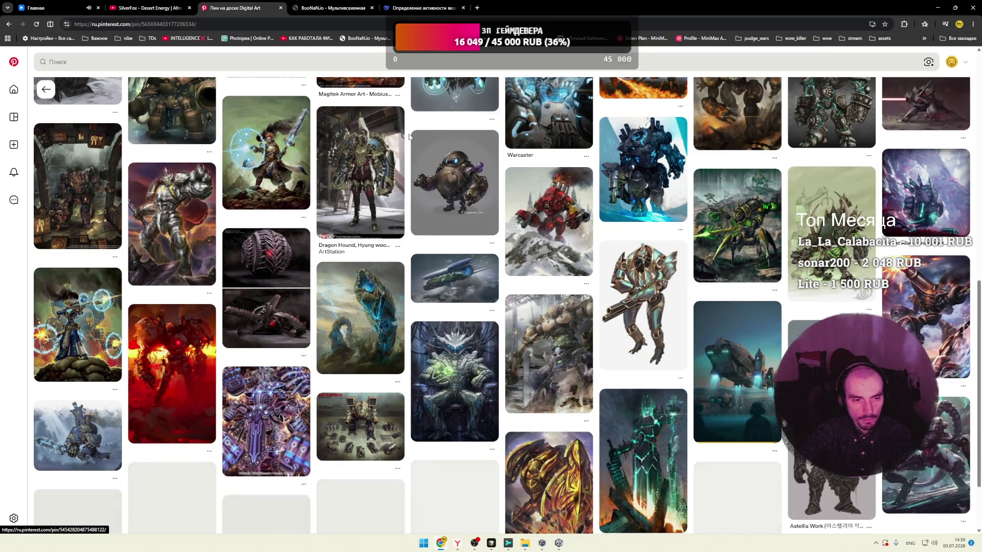
scroll(409, 136, "down", 2)
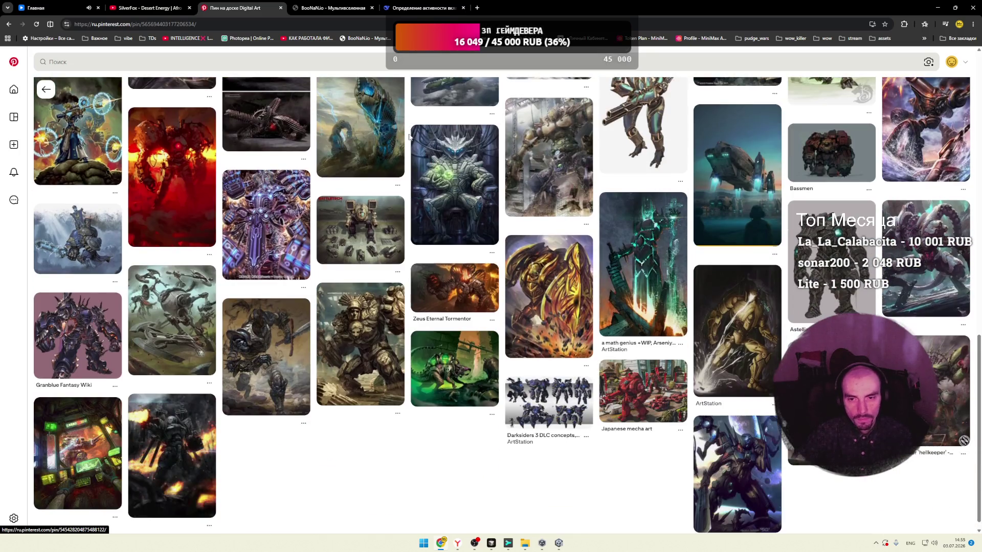
left_click(511, 153)
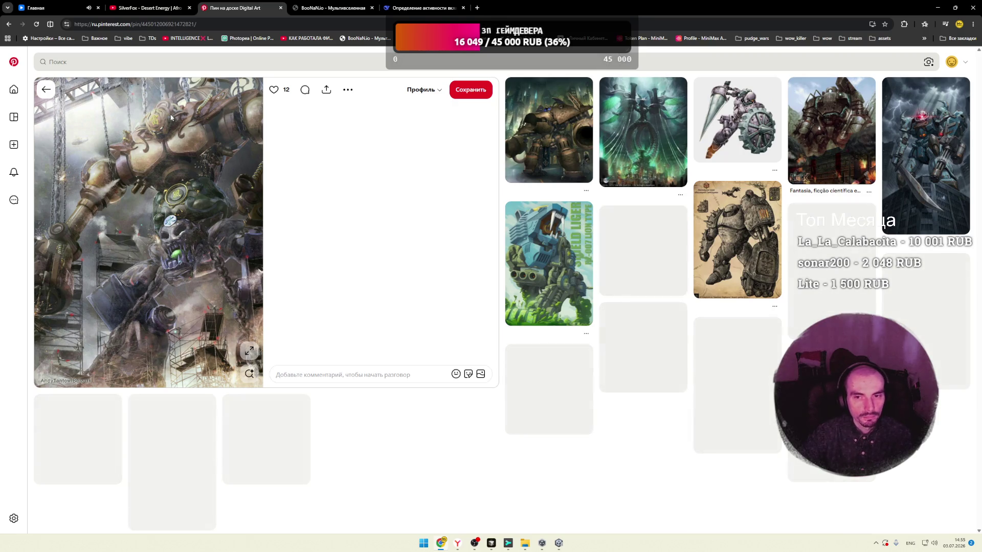
left_click(13, 62)
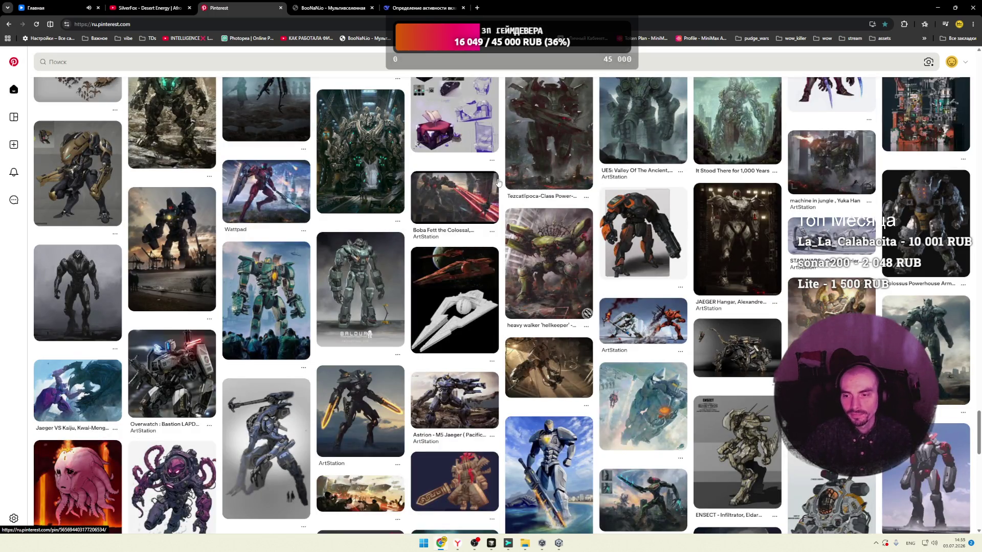
Step: From the Dusty Realism Blender pin, open the texture-tiling tutorial pin and watch it on YouTube
scroll(500, 183, "down", 4)
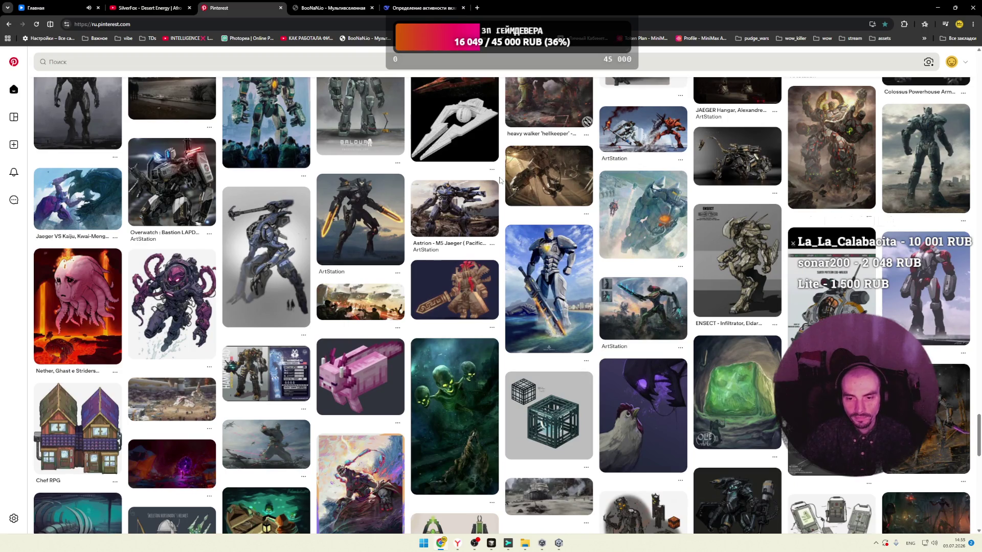
scroll(500, 180, "down", 3)
scroll(500, 180, "up", 2)
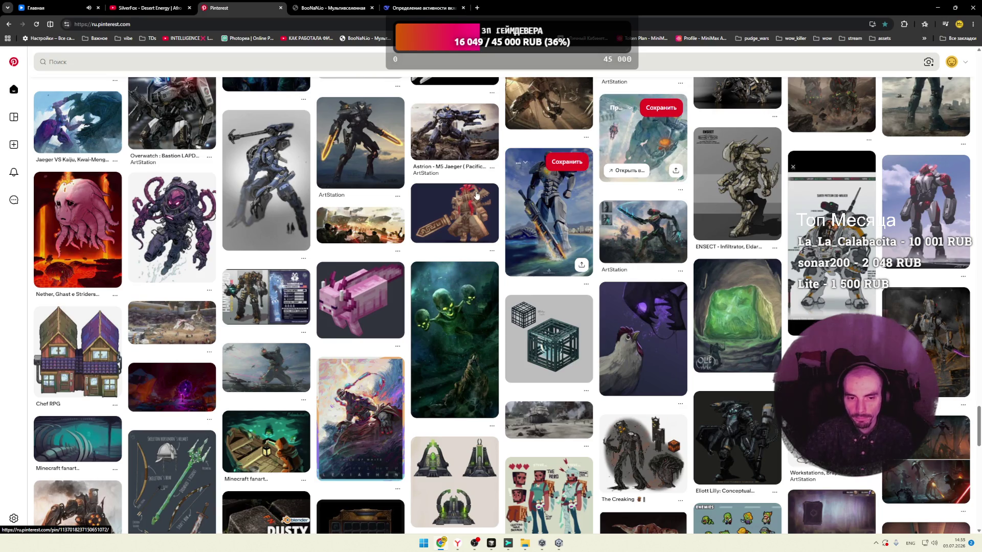
scroll(517, 183, "down", 3)
scroll(501, 185, "down", 3)
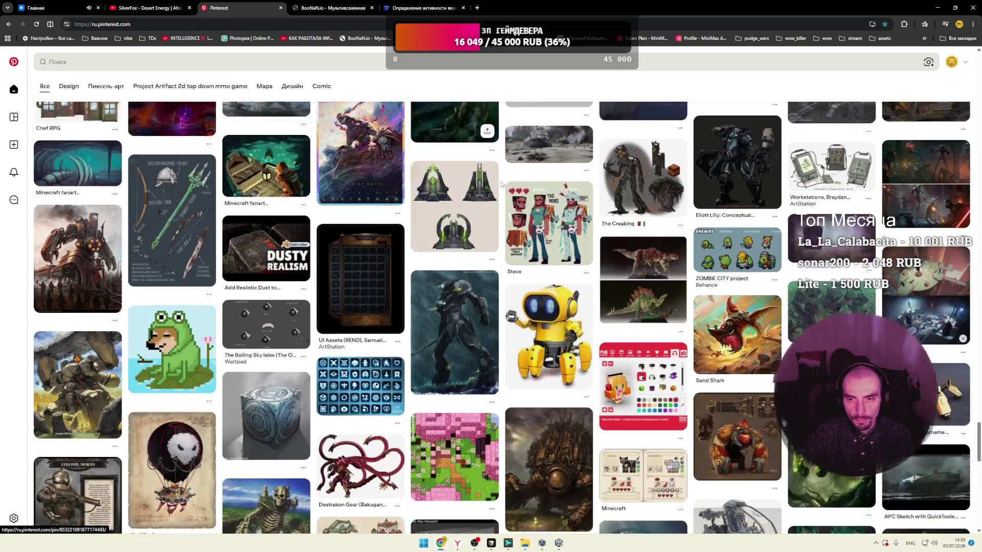
left_click(279, 228)
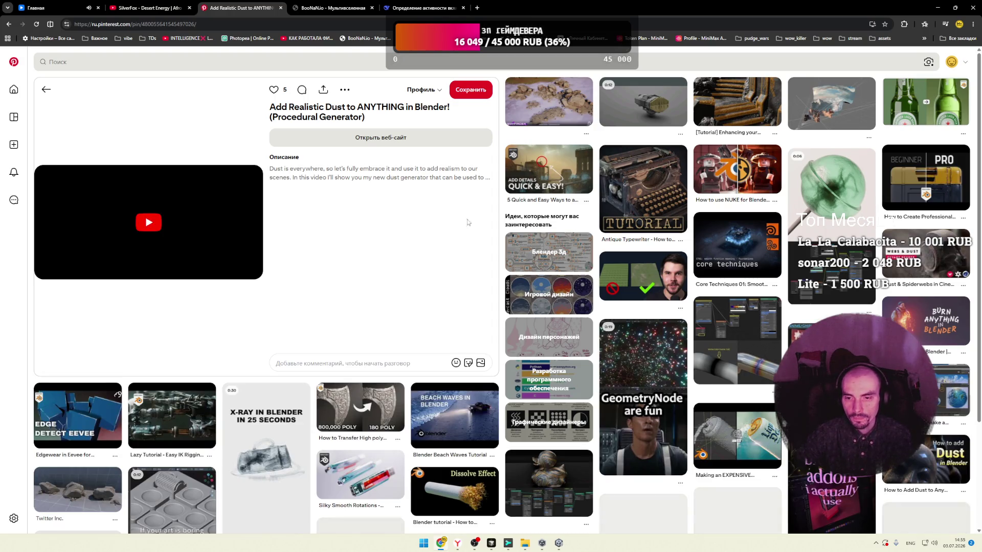
left_click(638, 292)
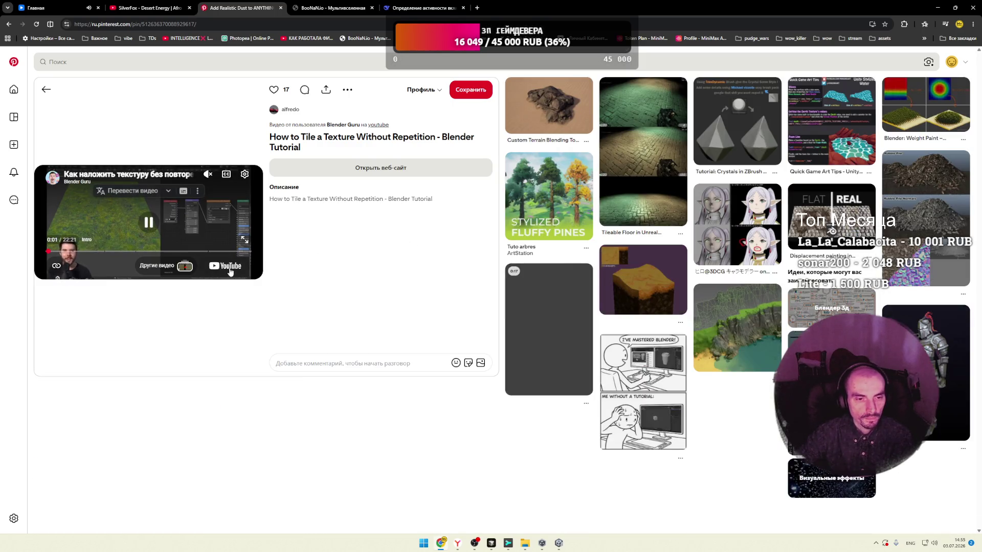
left_click(225, 266)
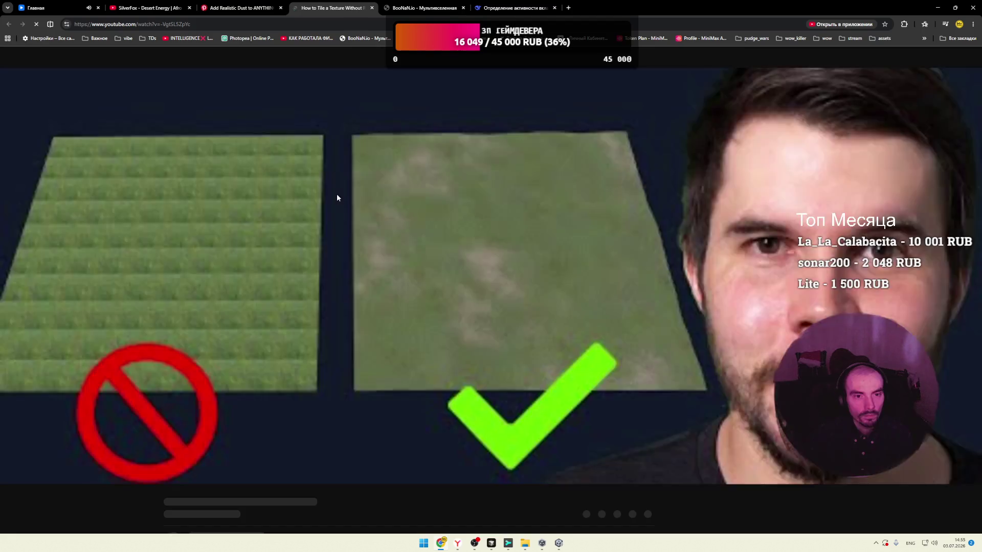
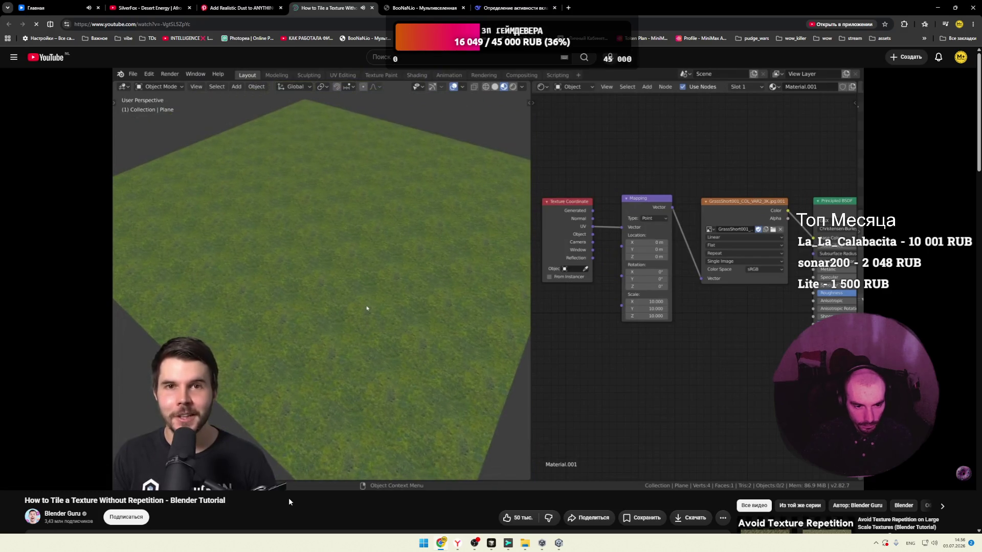
Step: Pause the Blender texture-tiling tutorial and bring up the Unity Palm City beach scene
key("ctrl+1")
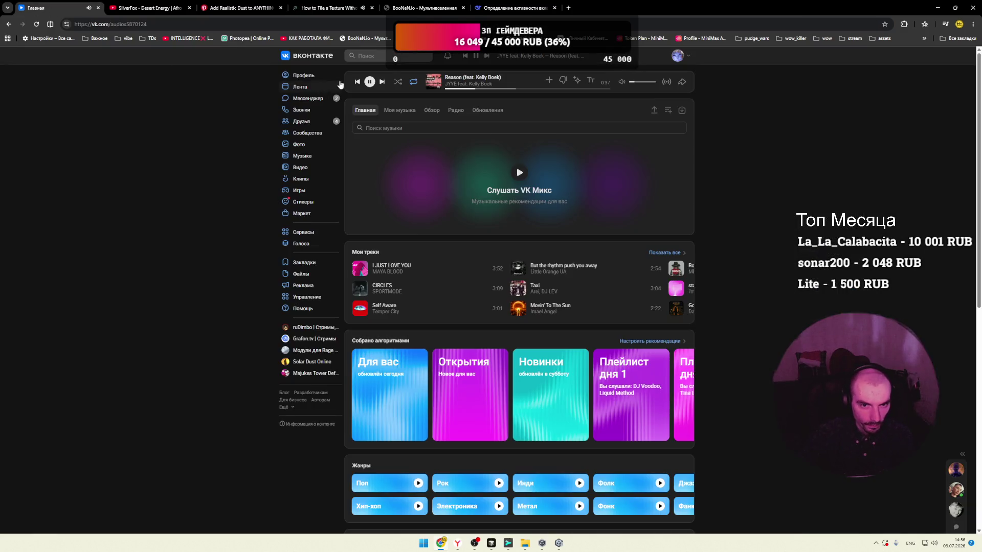
left_click(311, 4)
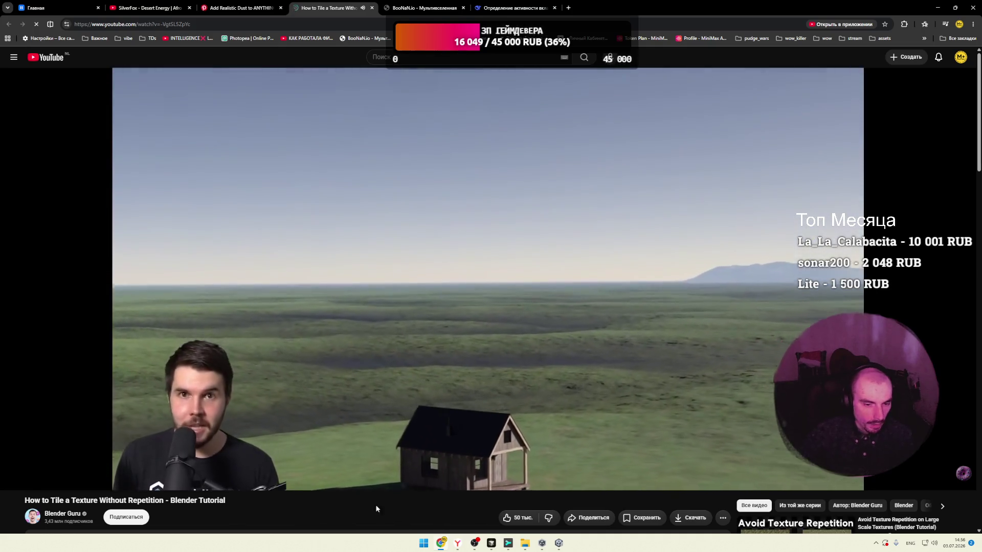
left_click(503, 327)
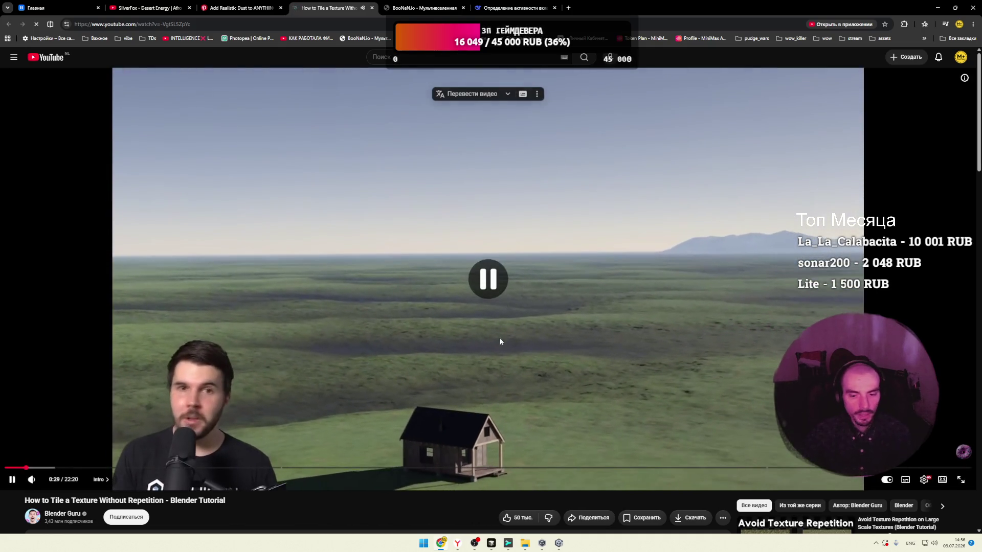
left_click(559, 543)
mouse_move(449, 358)
left_mouse_down()
mouse_move(446, 349)
mouse_move(465, 351)
mouse_move(456, 337)
mouse_move(473, 333)
left_mouse_up()
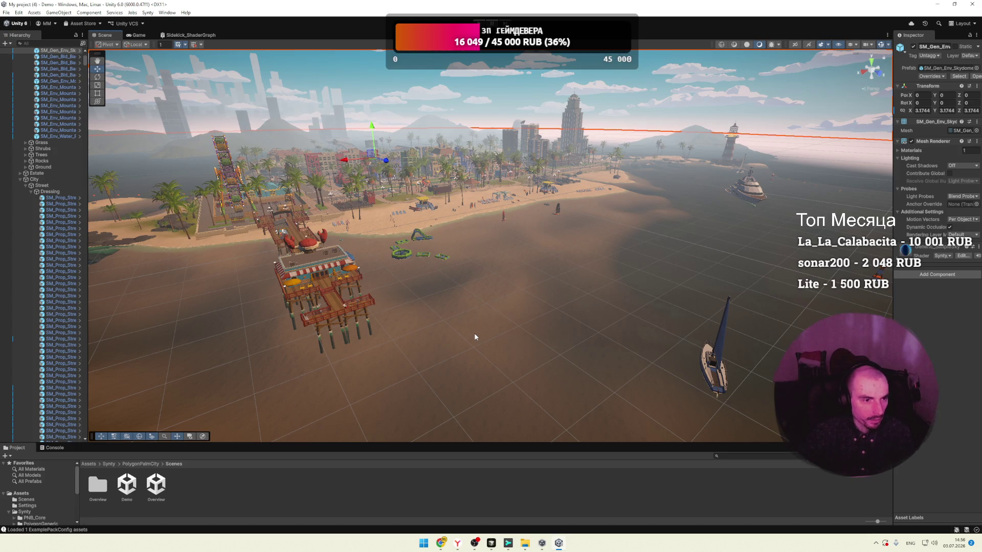
left_click(474, 333)
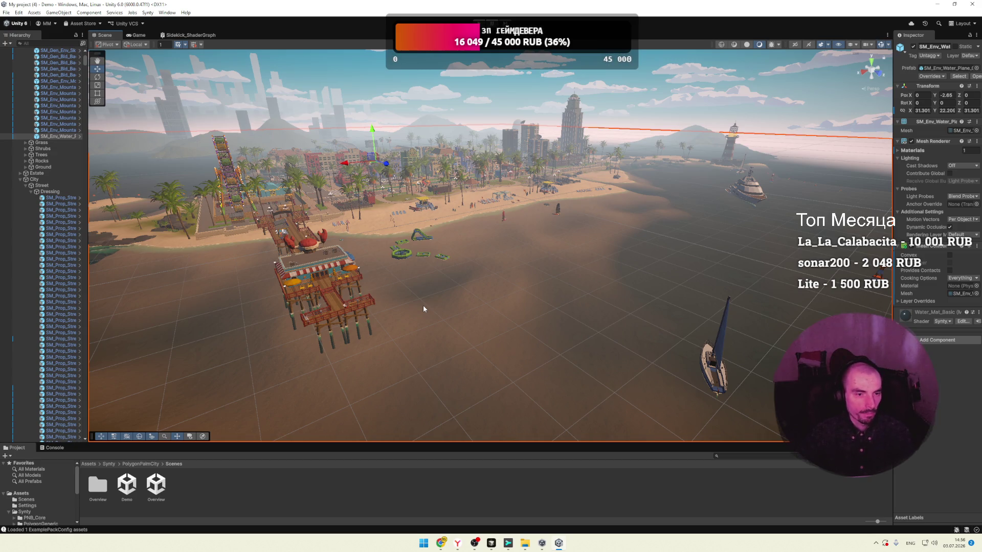
scroll(424, 309, "down", 10)
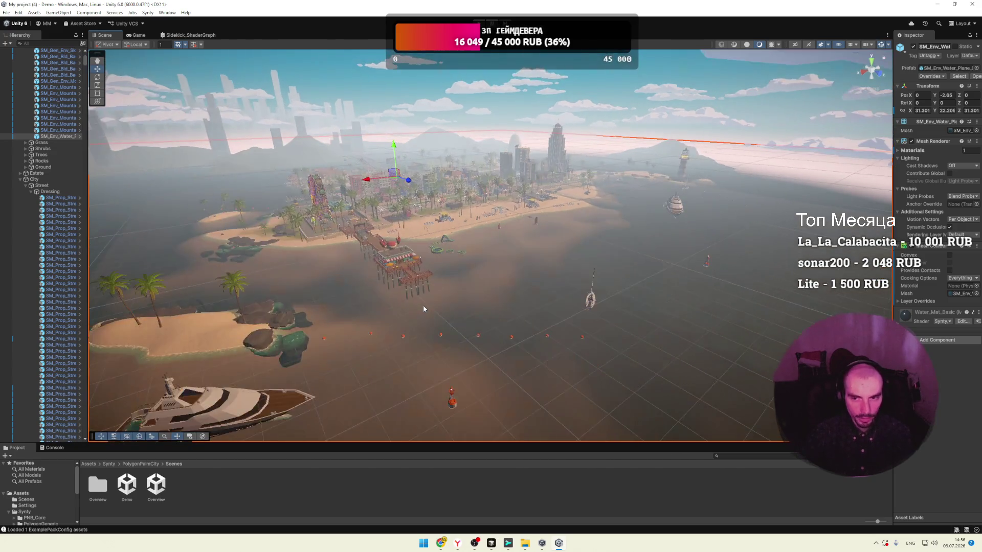
scroll(423, 305, "down", 10)
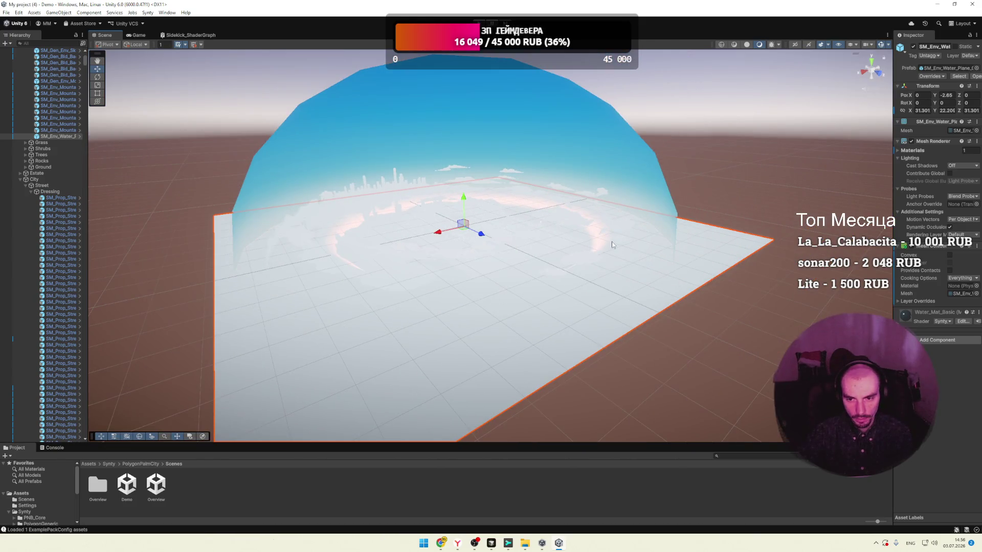
left_click(719, 168)
scroll(498, 269, "up", 15)
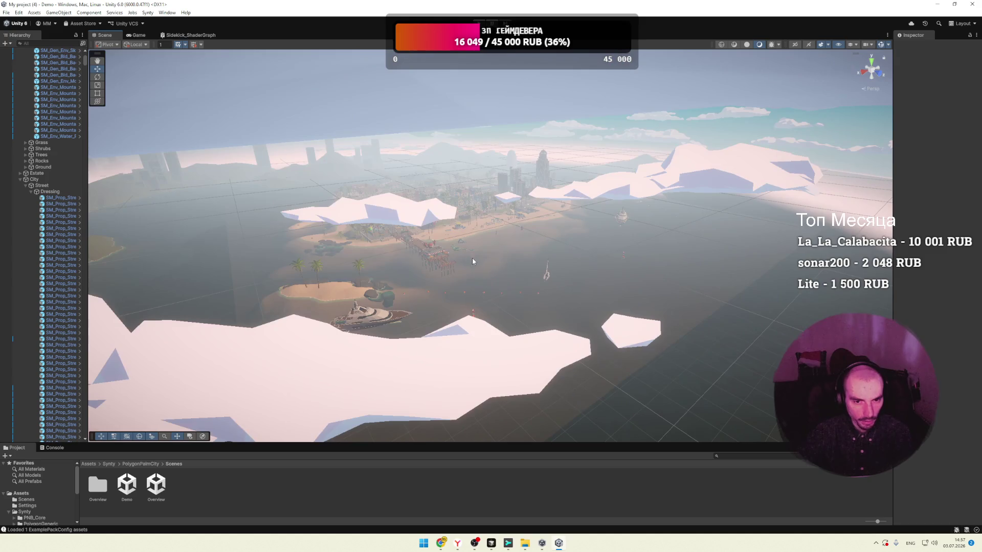
scroll(472, 260, "up", 10)
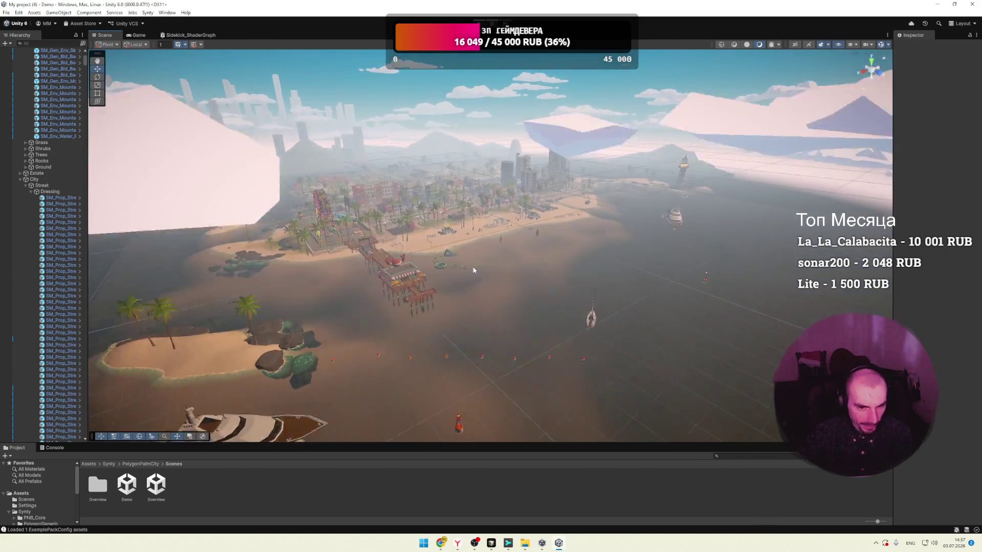
scroll(337, 272, "up", 3)
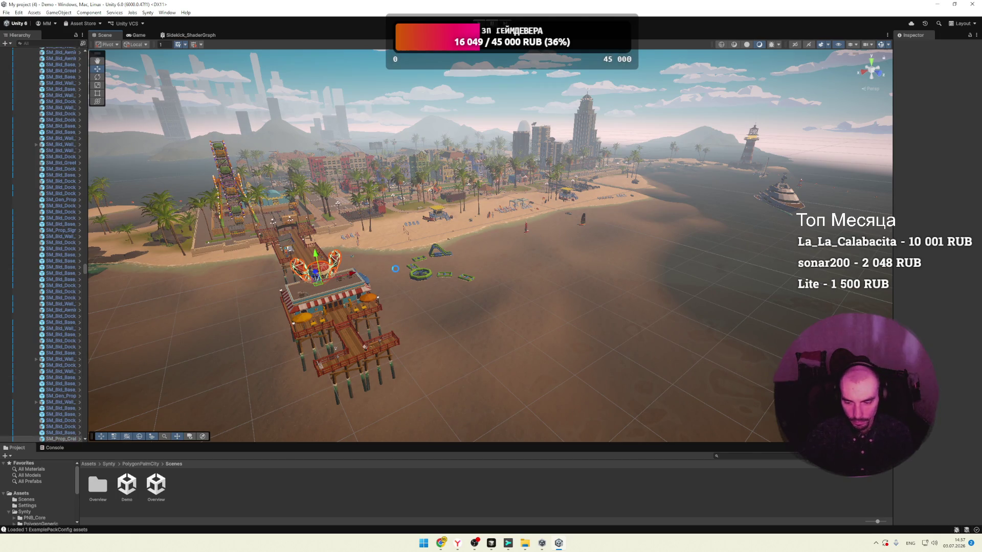
Step: Frame the view on the crab sign, orbit around the pier and select the water plane
key("f")
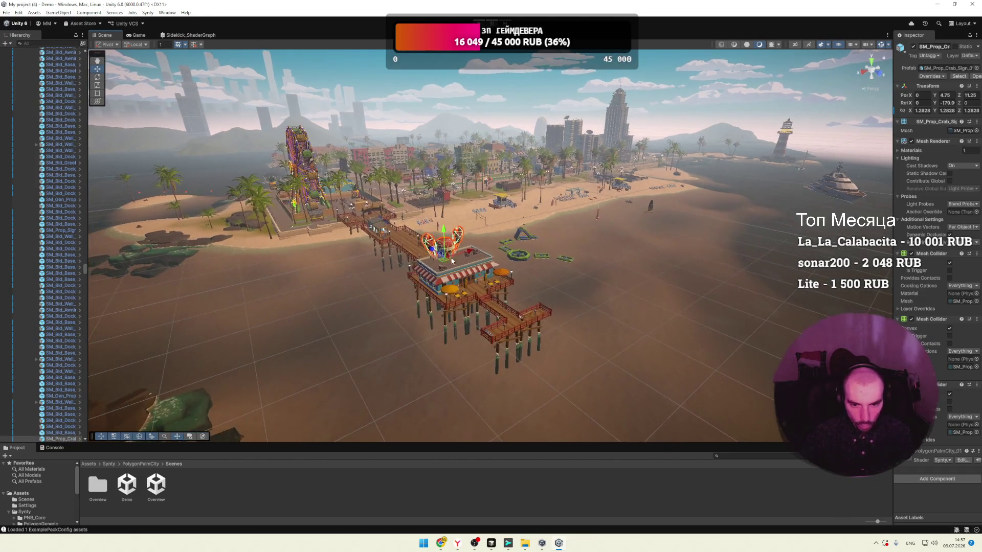
scroll(449, 257, "up", 5)
left_click_drag(428, 251, 432, 251)
left_click(352, 244)
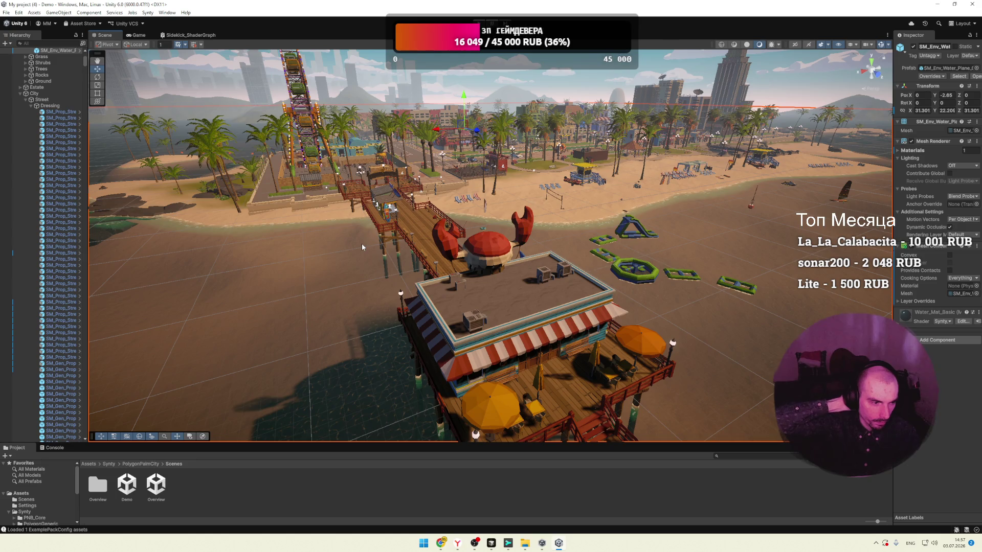
Step: Orbit low over the beach, select the water plane instead of the yacht, and frame the city beachfront
scroll(519, 221, "down", 5)
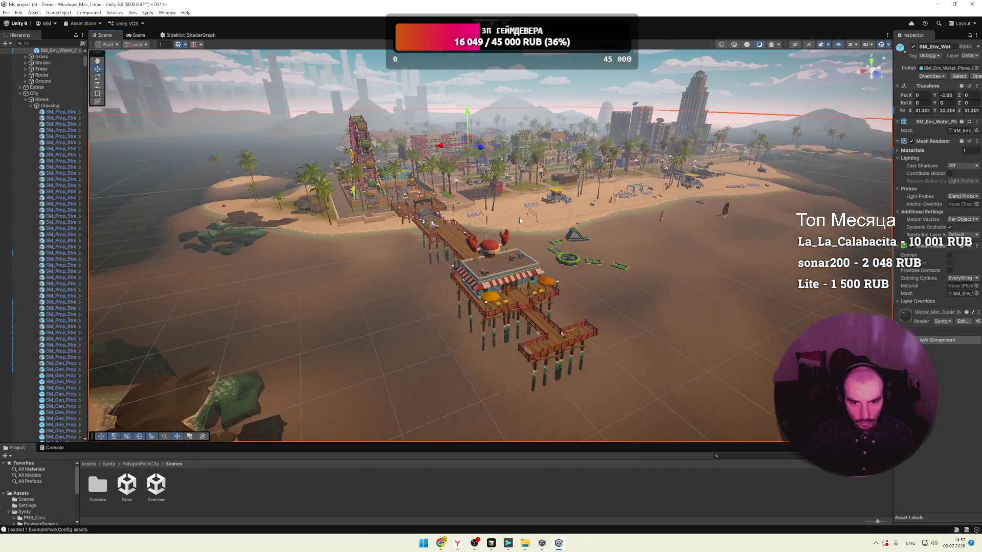
mouse_move(520, 220)
left_mouse_down()
mouse_move(460, 225)
mouse_move(516, 223)
mouse_move(520, 255)
left_mouse_up()
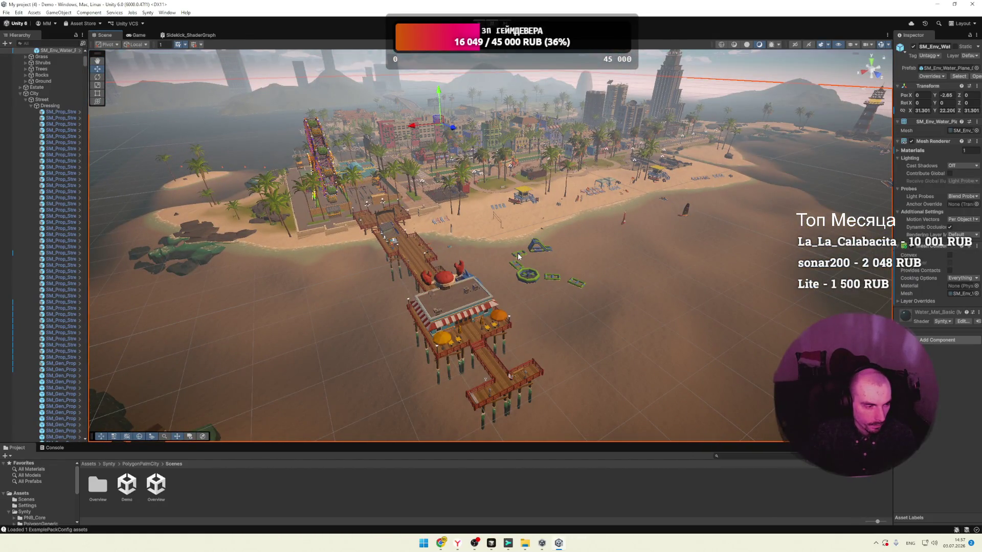
mouse_move(473, 263)
left_mouse_down()
mouse_move(474, 246)
mouse_move(268, 274)
mouse_move(315, 246)
left_mouse_up()
left_click(315, 246)
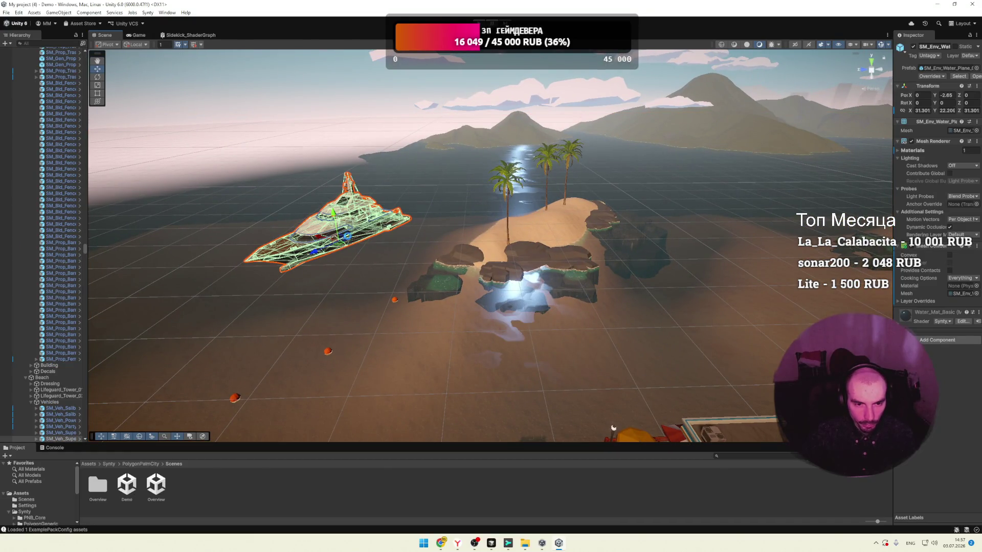
left_click(372, 268)
left_click_drag(372, 267, 443, 250)
key("f")
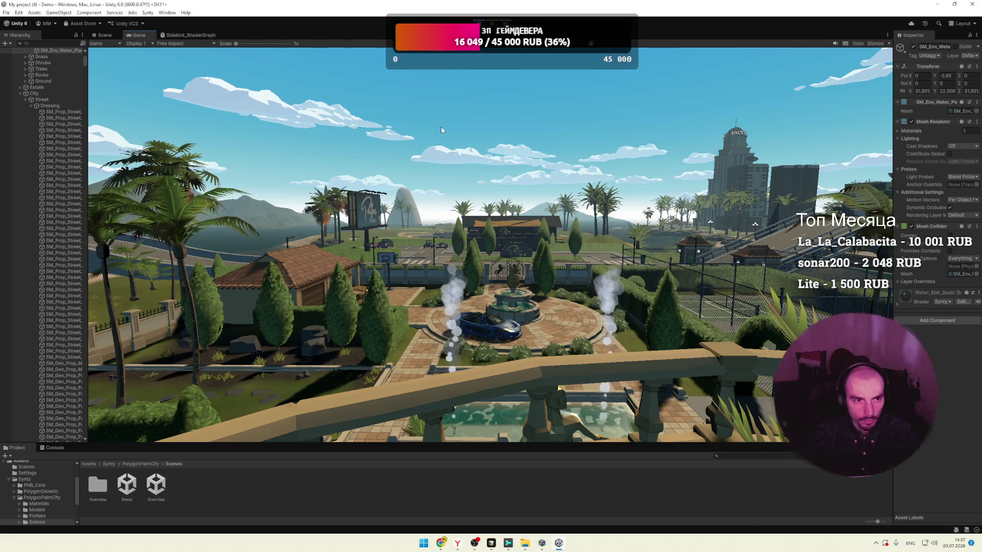
Step: Exit Play mode, swing the Scene view toward the city, and return to the browser tutorial
key("alt+shift")
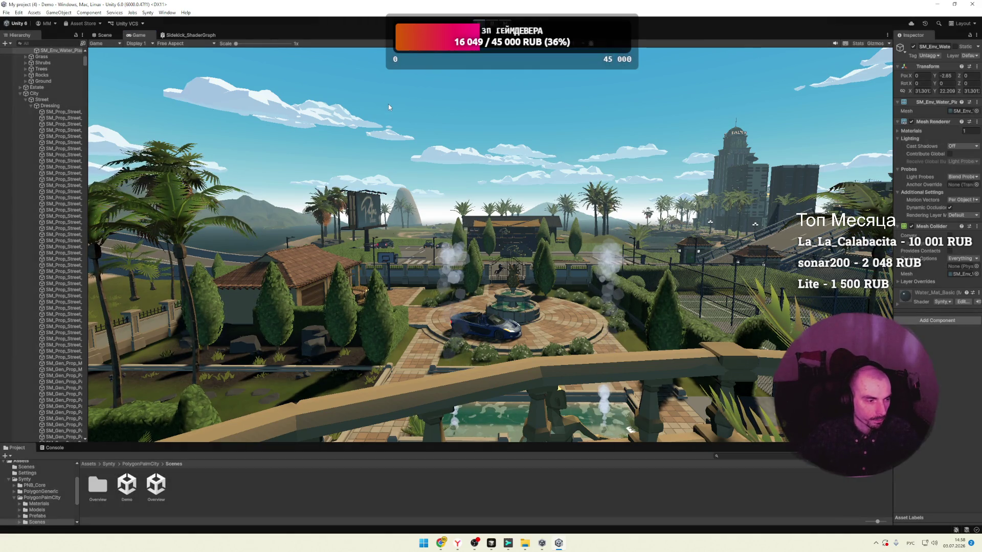
key("ctrl+p")
mouse_move(405, 180)
left_mouse_down()
mouse_move(531, 185)
mouse_move(406, 187)
mouse_move(517, 254)
mouse_move(566, 202)
left_mouse_up()
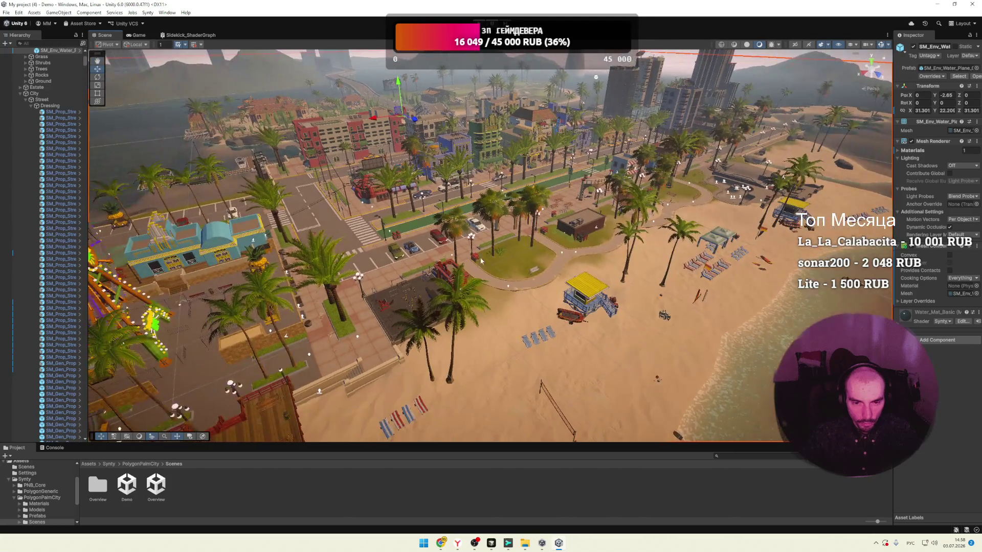
key("alt+Tab")
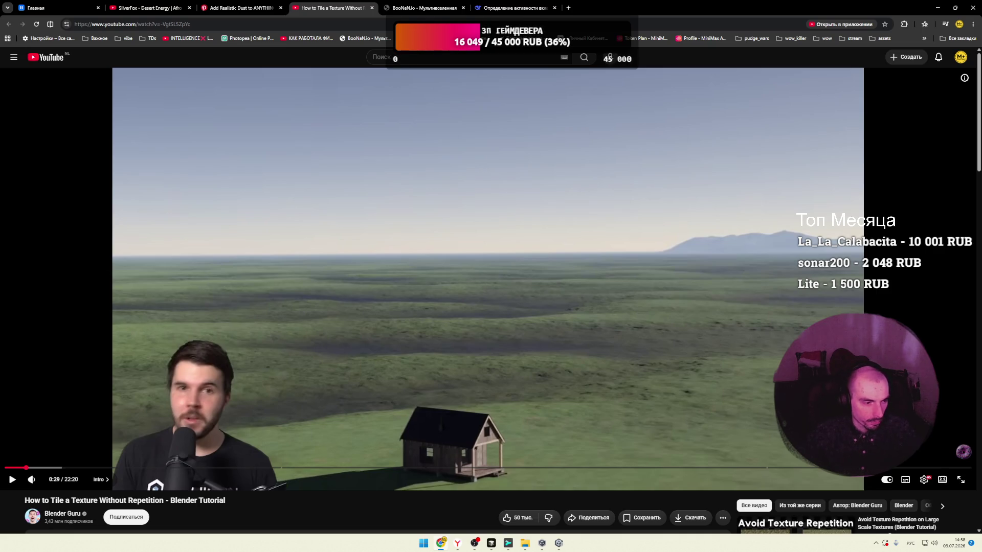
Step: Watch the tutorial, pause it at 1:12, and open a new browser tab
mouse_move(397, 309)
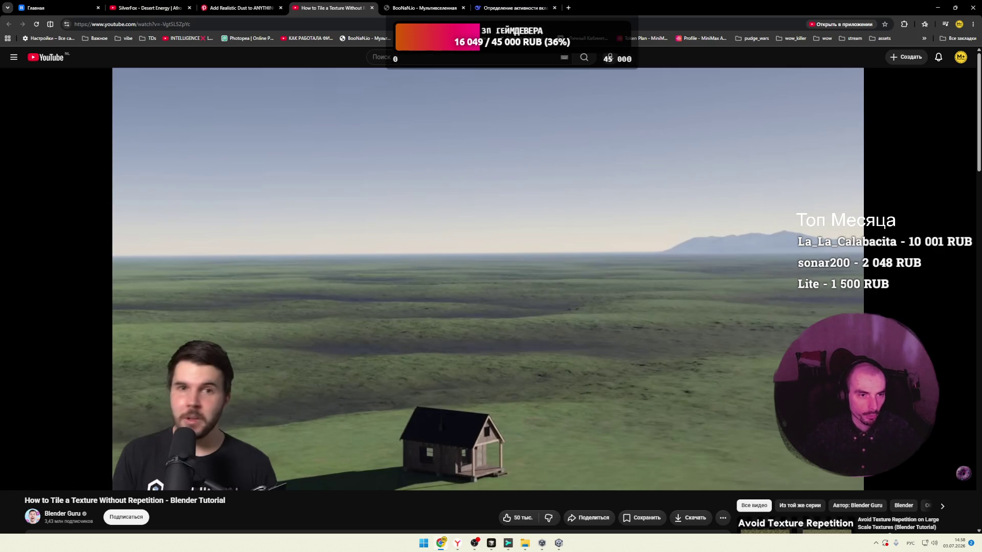
mouse_move(468, 292)
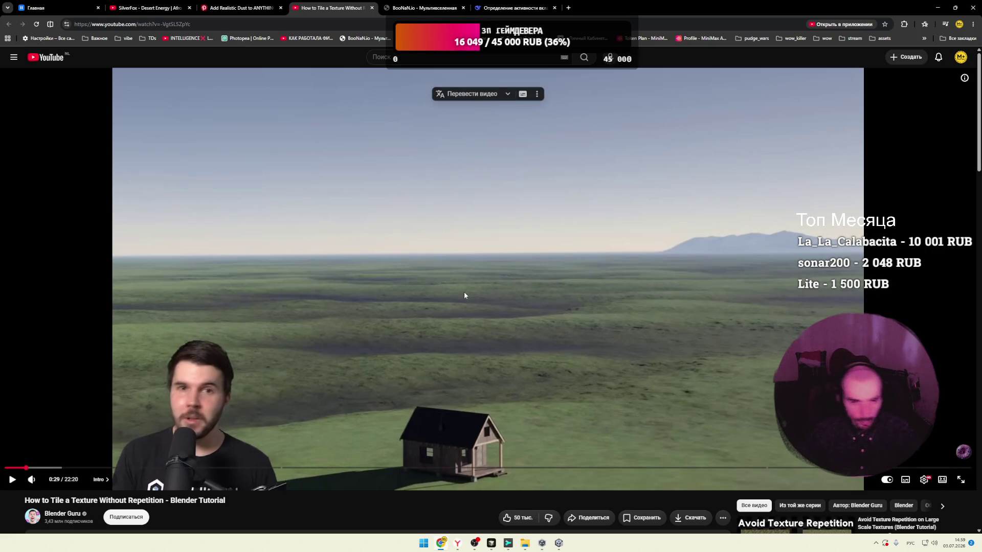
left_click(438, 309)
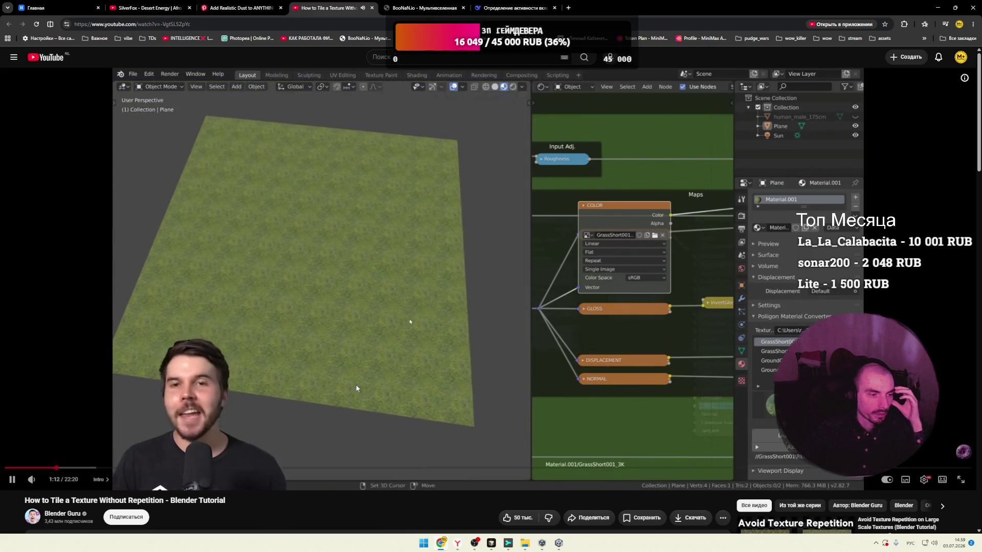
left_click(357, 296)
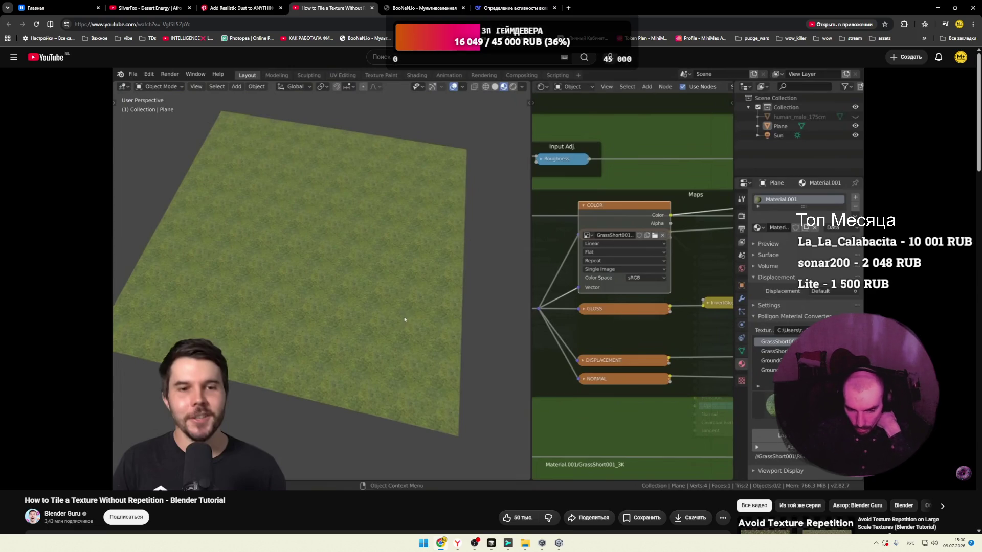
left_click(568, 8)
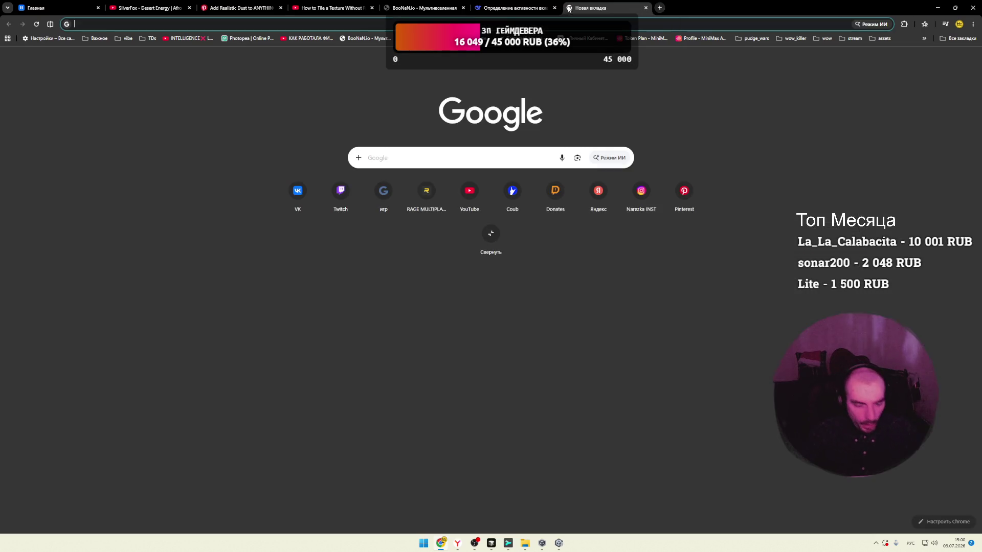
type("фы")
Step: Leave fullscreen, switch input to English, and go to the Synty Store website
key("F11")
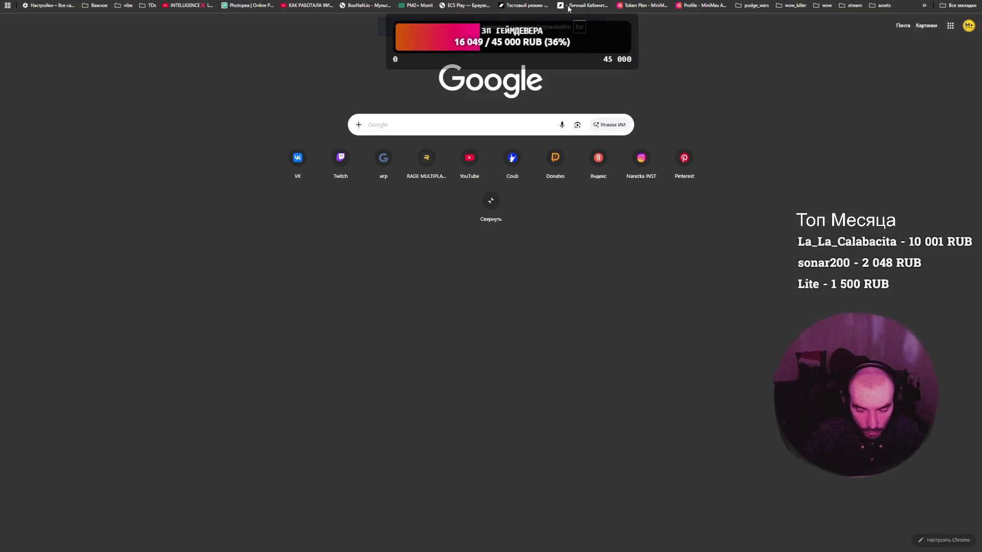
key("F11")
key("super+space")
type("syn")
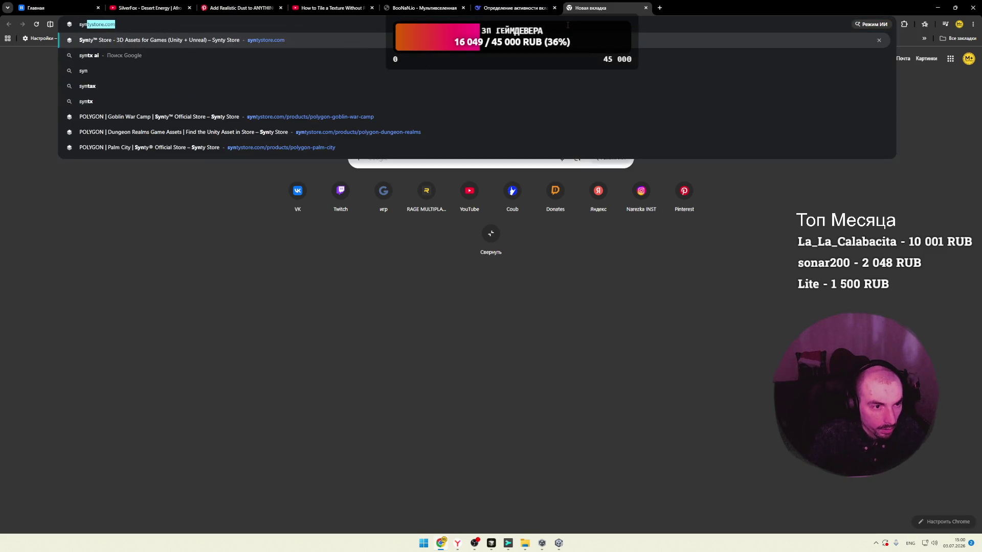
key("Return")
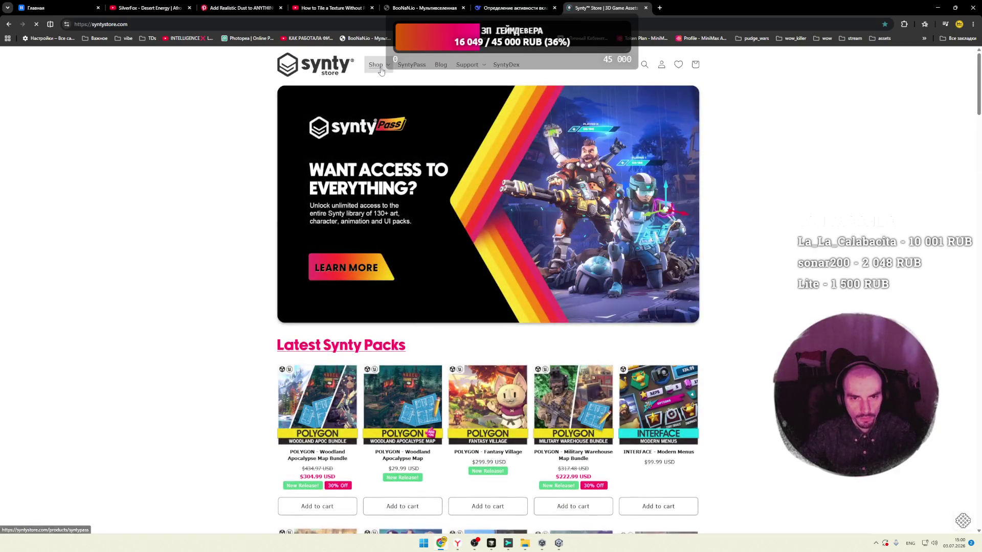
Step: Open and browse the Sidekick Modular Characters collection, then return to the tiling tutorial tab
mouse_move(381, 68)
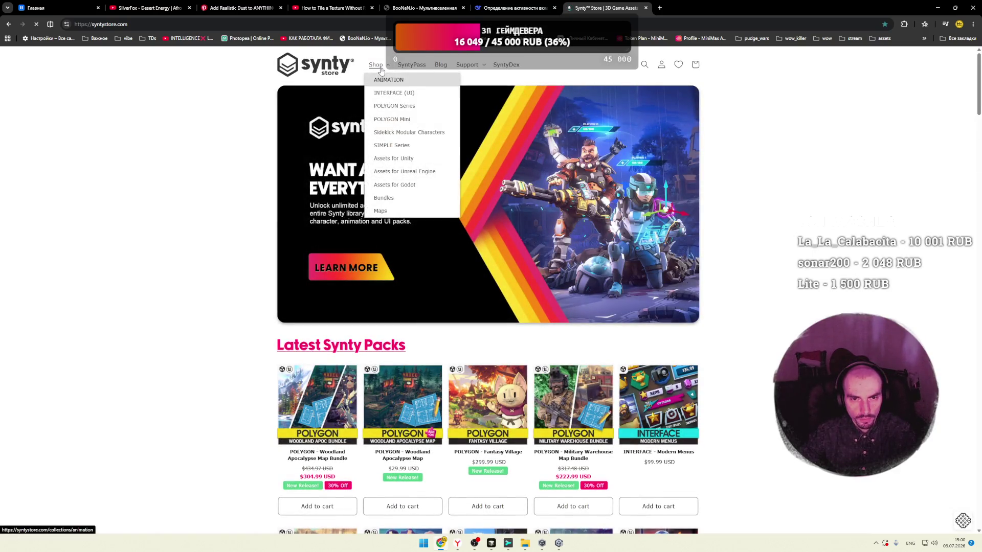
left_click(381, 133)
scroll(178, 282, "down", 3)
scroll(177, 282, "down", 3)
scroll(582, 182, "down", 10)
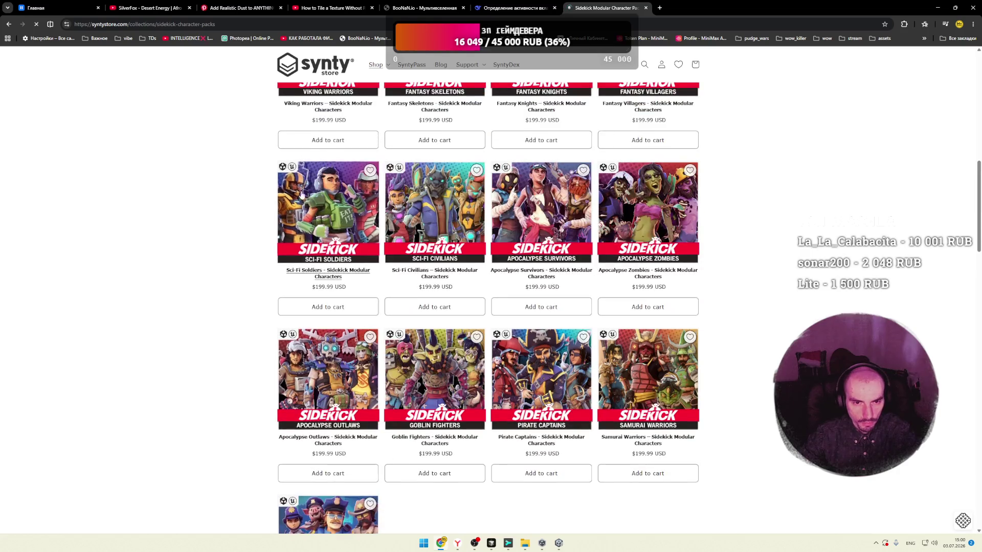
left_click(146, 7)
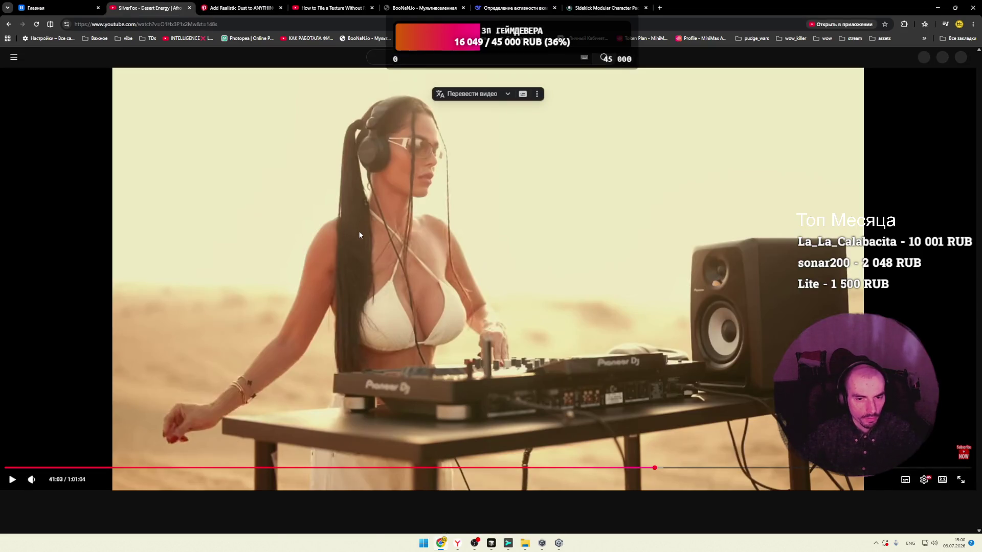
left_click(330, 8)
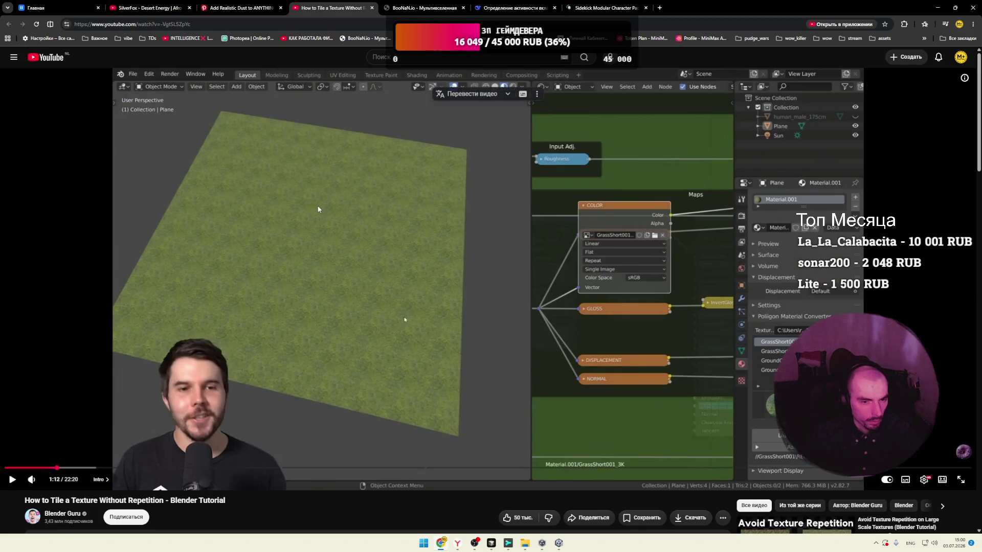
Step: Play the Blender tiling tutorial on to its memory usage vs. texture resolution chart
left_click(400, 289)
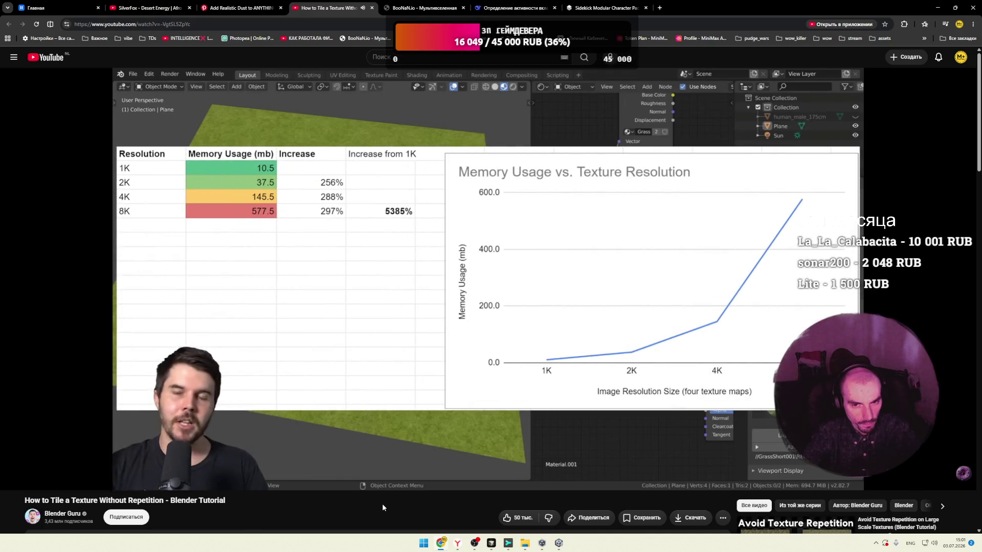
Step: Pause the tutorial at 3:18 in its Tile Rotation section and show the hidden tray apps
left_click(527, 413)
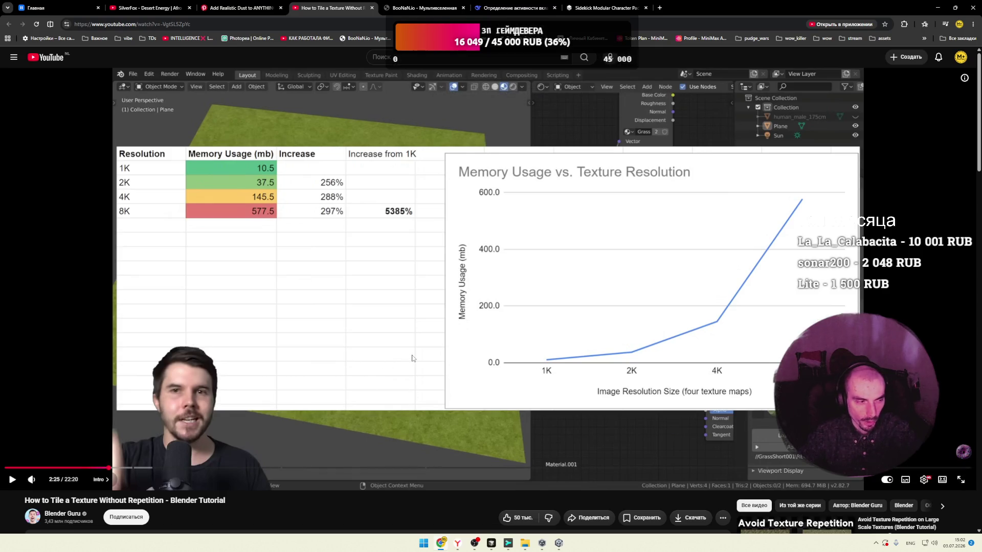
left_click(458, 342)
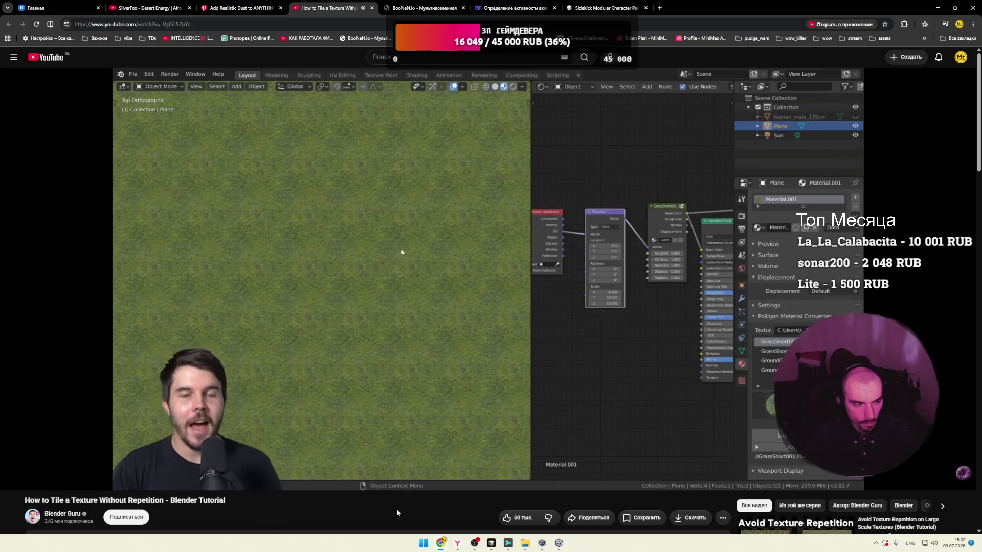
left_click(505, 387)
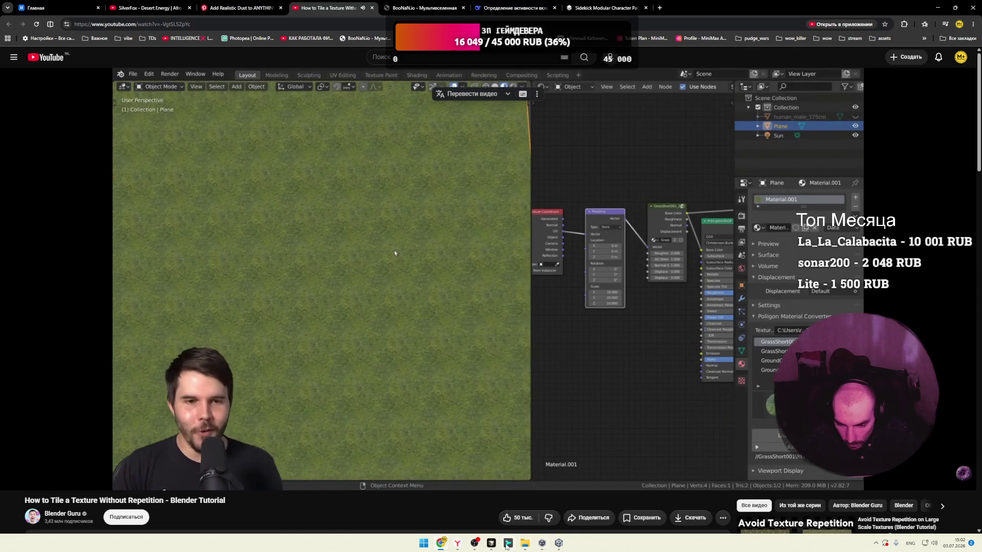
left_click(876, 543)
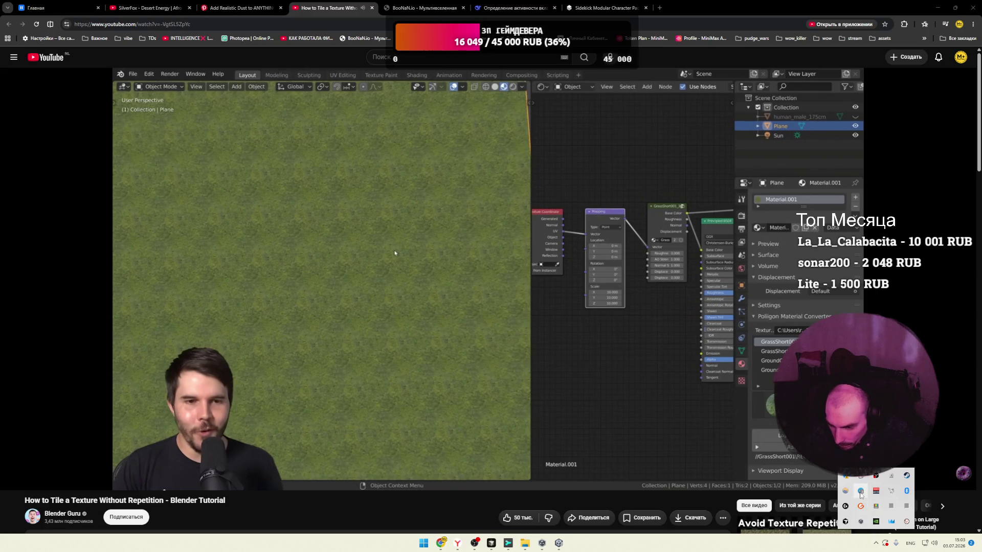
Step: Launch a system tray app and close the Synty Bundle 1 Yandex Disk tab
left_click(861, 494)
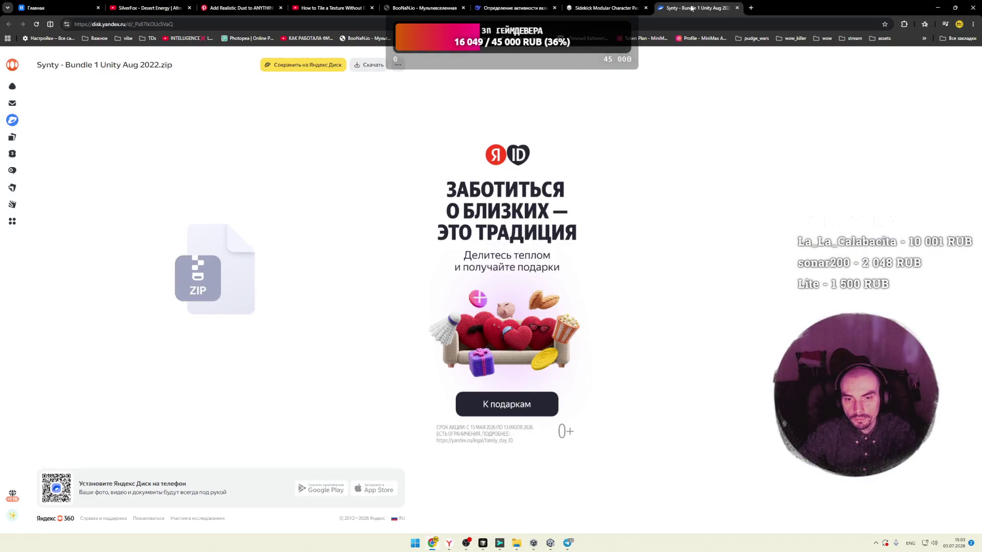
middle_click(691, 9)
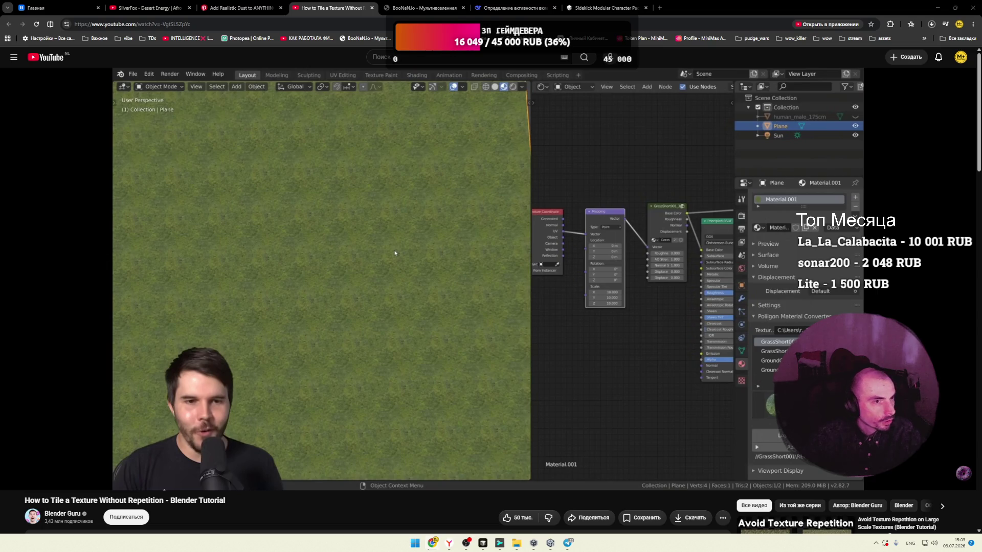
Step: Resume the tutorial, then view the POLYGON Unity packages screenshot in the photo viewer and close it
mouse_move(363, 256)
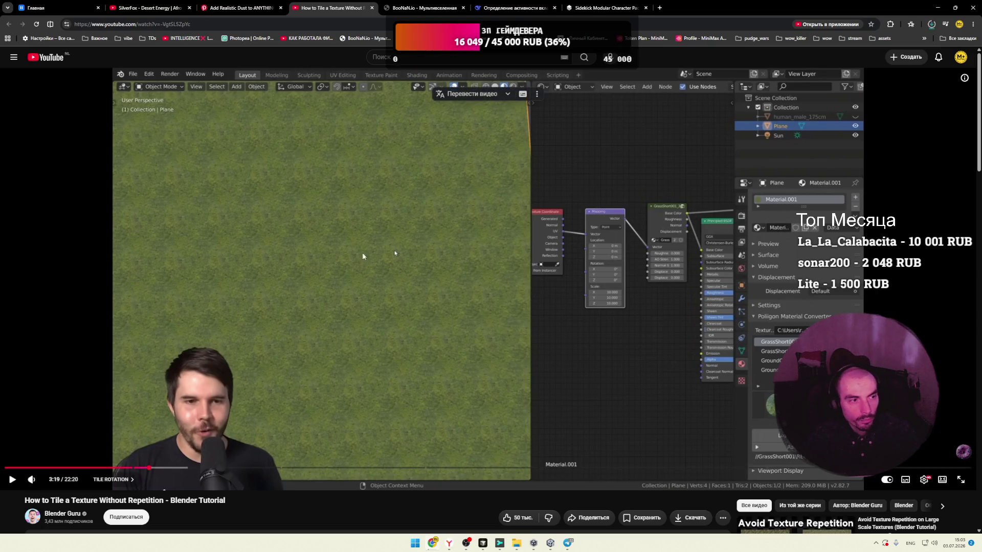
left_click(418, 286)
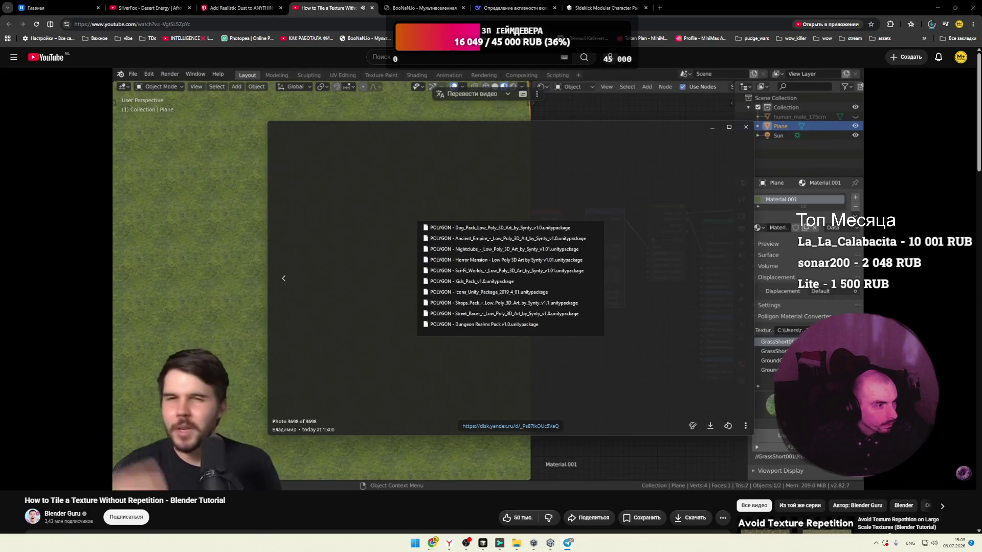
left_click_drag(590, 127, 539, 142)
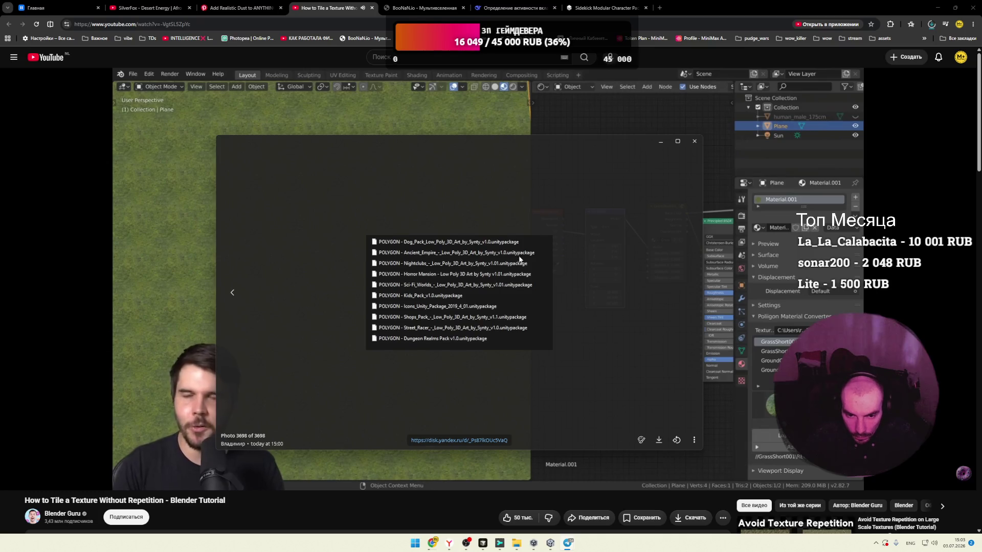
scroll(384, 199, "up", 2)
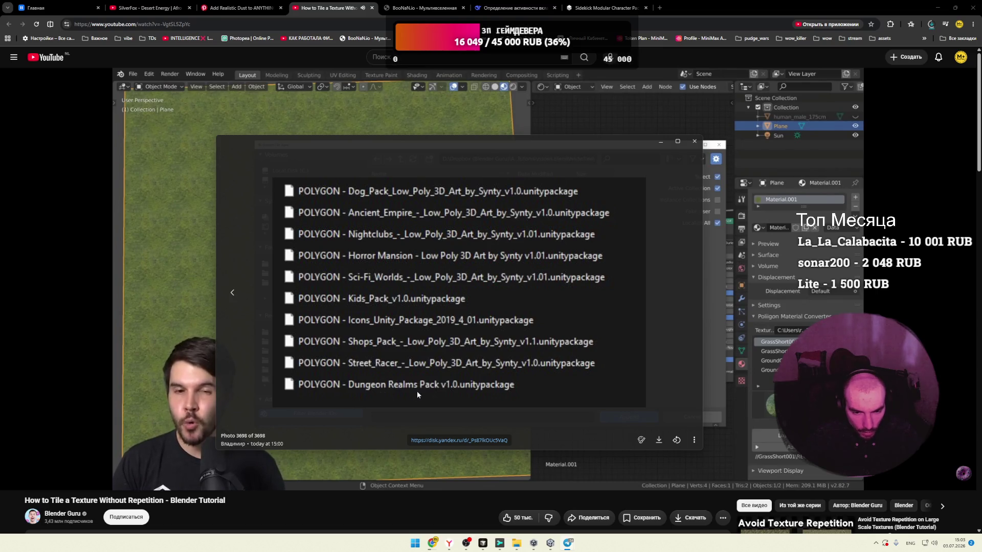
left_click(698, 145)
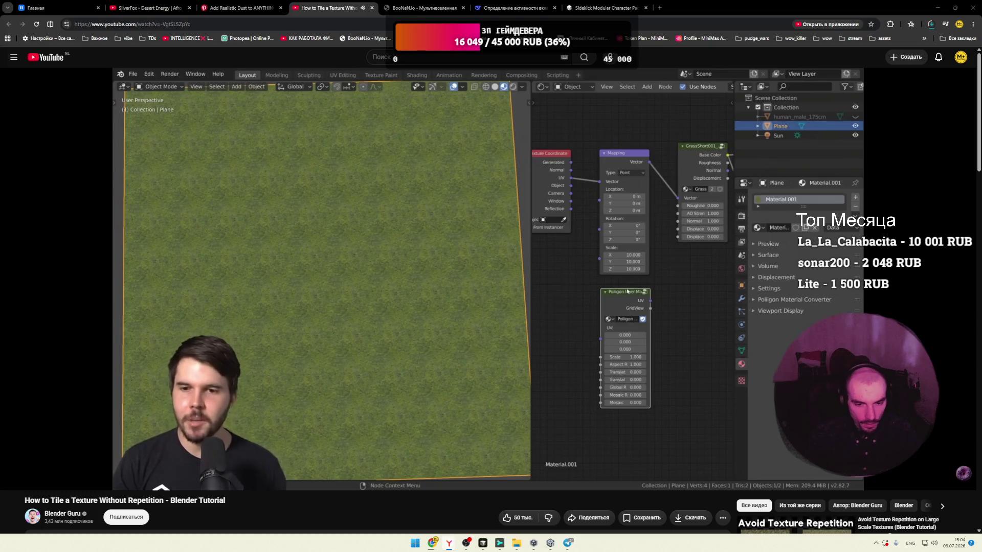
Step: Pause the tutorial and close the YouTube tab
left_click(332, 240)
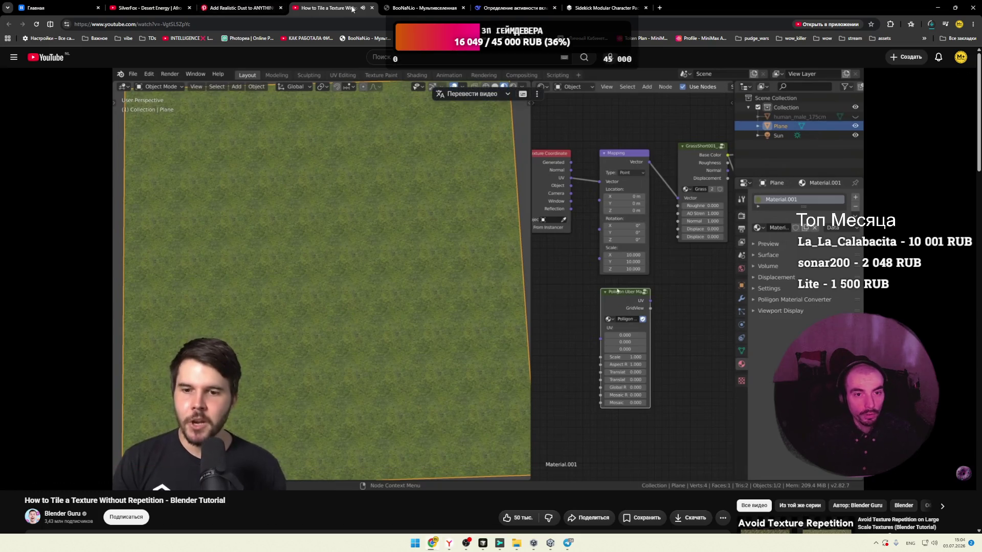
left_click(372, 7)
left_click(235, 8)
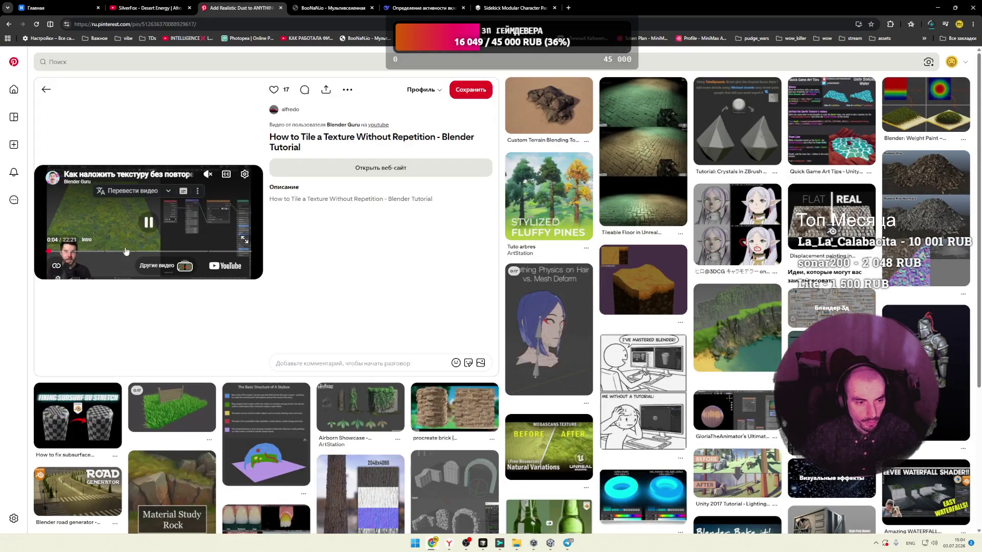
Step: Return to the Pinterest tab and close the SilverFox Desert Energy video tab
left_click(149, 237)
left_click(79, 11)
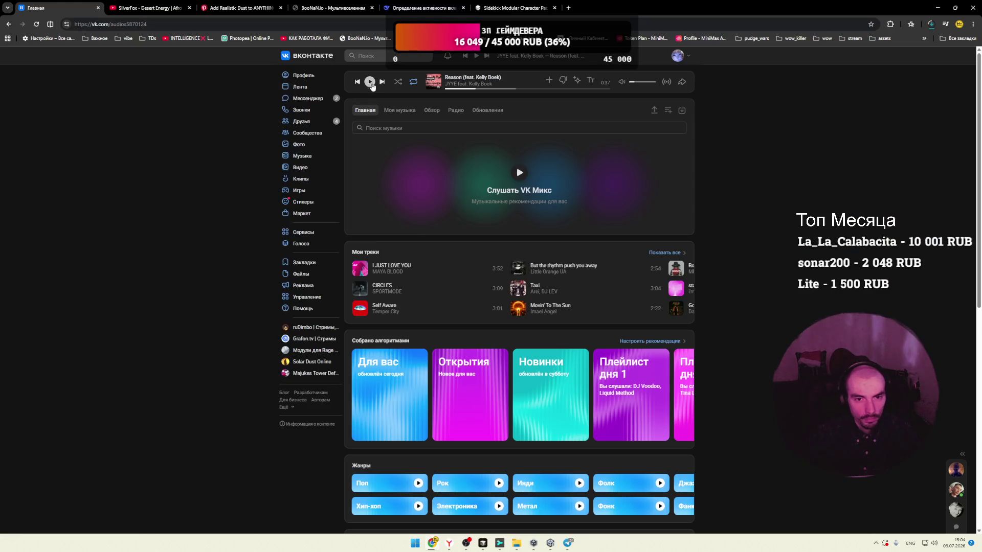
left_click(149, 7)
left_click(236, 8)
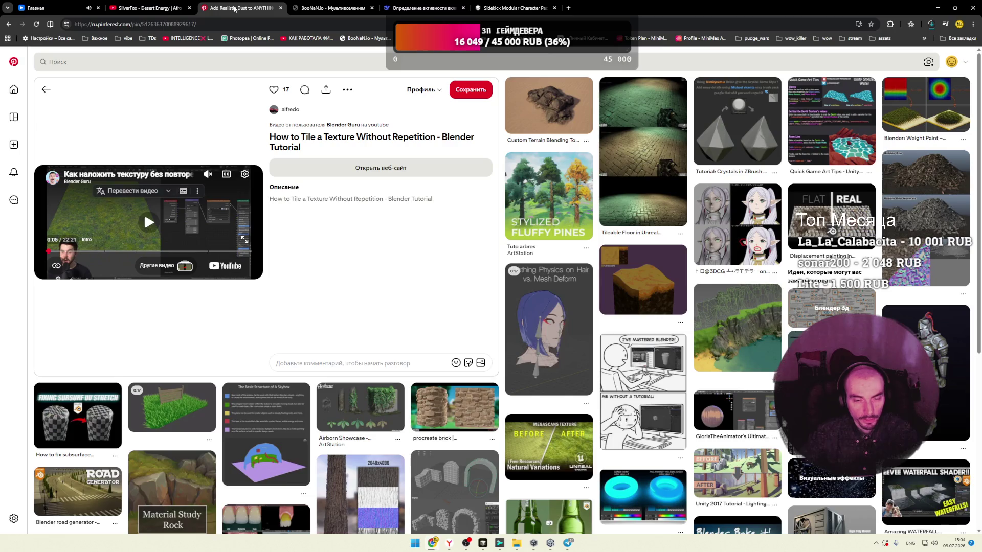
left_click(150, 8)
middle_click(149, 9)
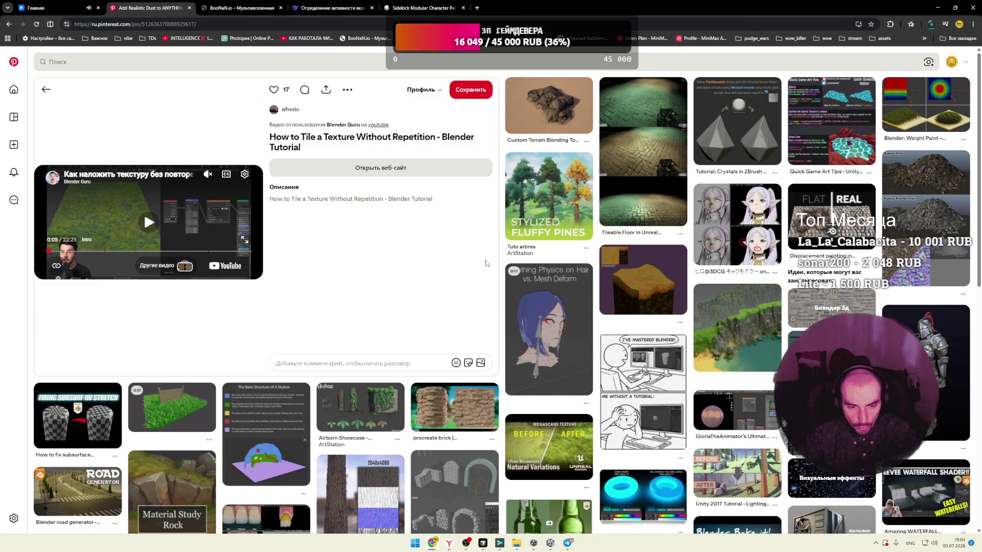
Step: Scroll down the Pinterest feed and open the circle and square pattern node pin
scroll(486, 260, "down", 4)
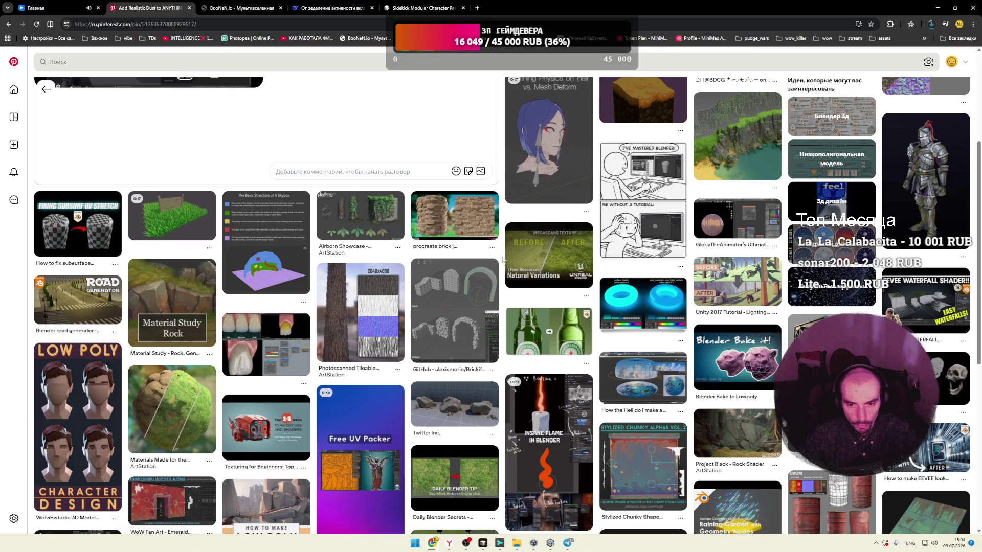
scroll(503, 259, "down", 3)
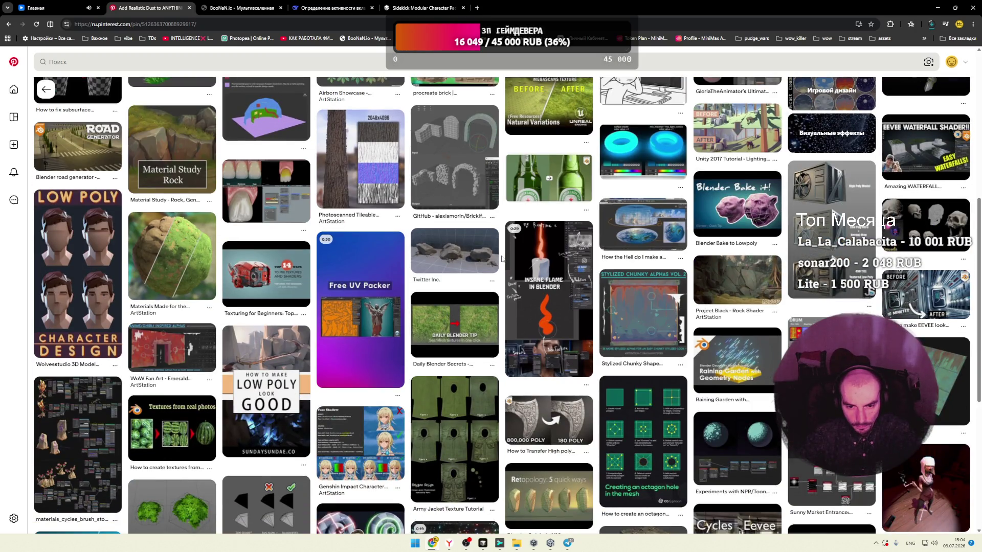
scroll(502, 260, "down", 2)
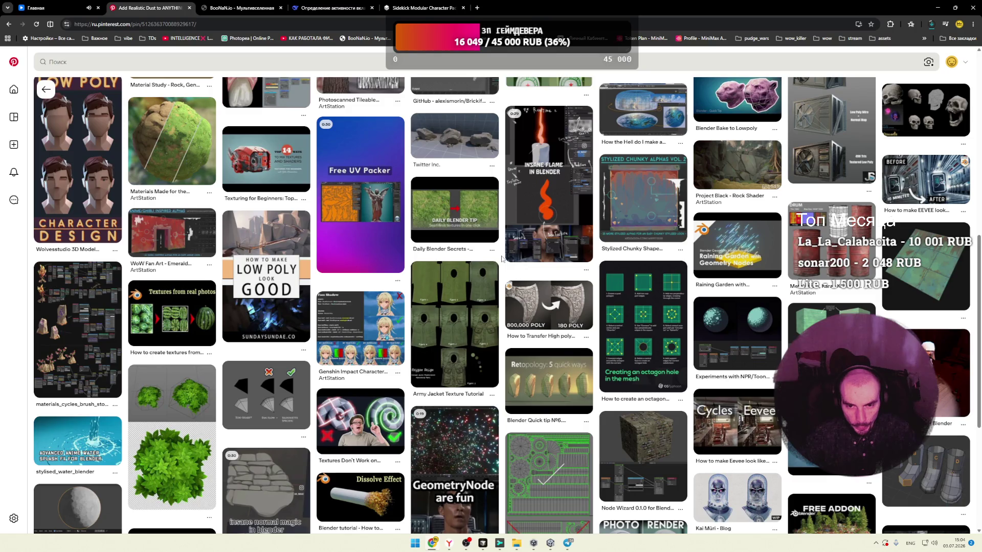
scroll(502, 259, "down", 2)
scroll(502, 259, "down", 3)
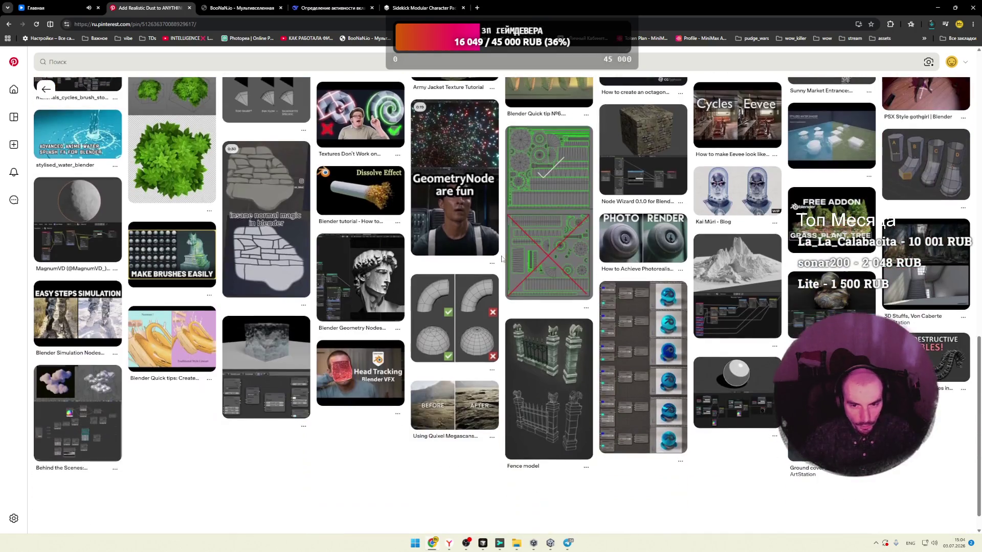
scroll(502, 260, "down", 1)
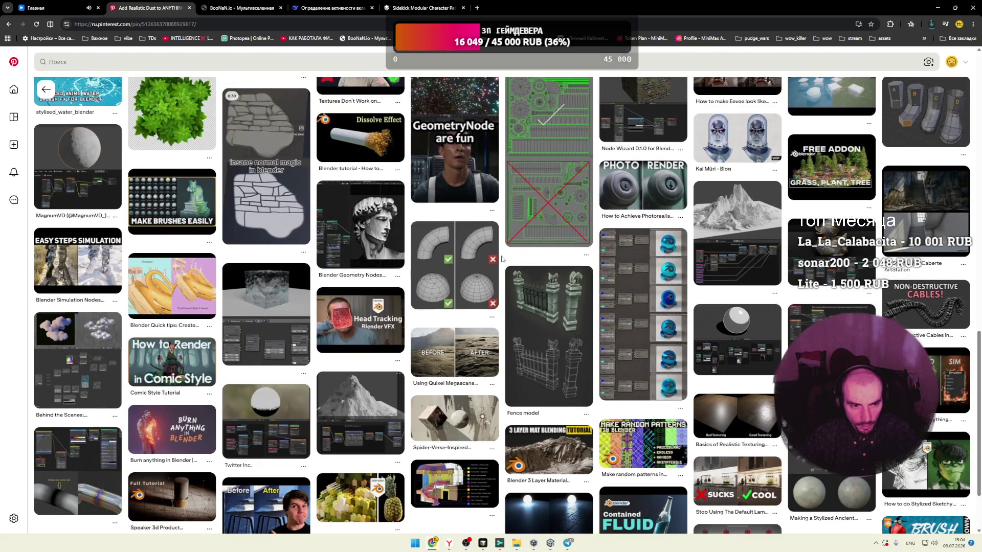
scroll(502, 260, "down", 2)
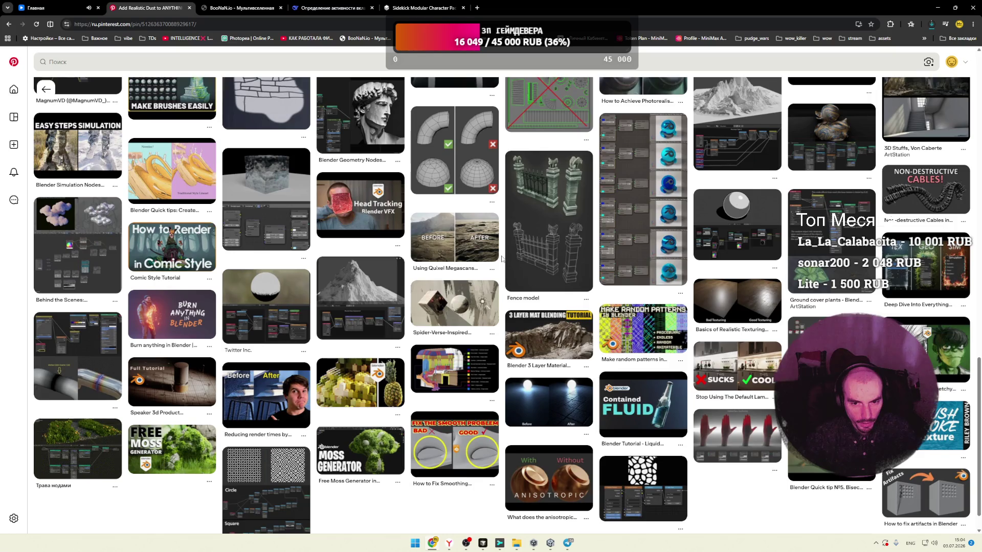
scroll(502, 259, "down", 1)
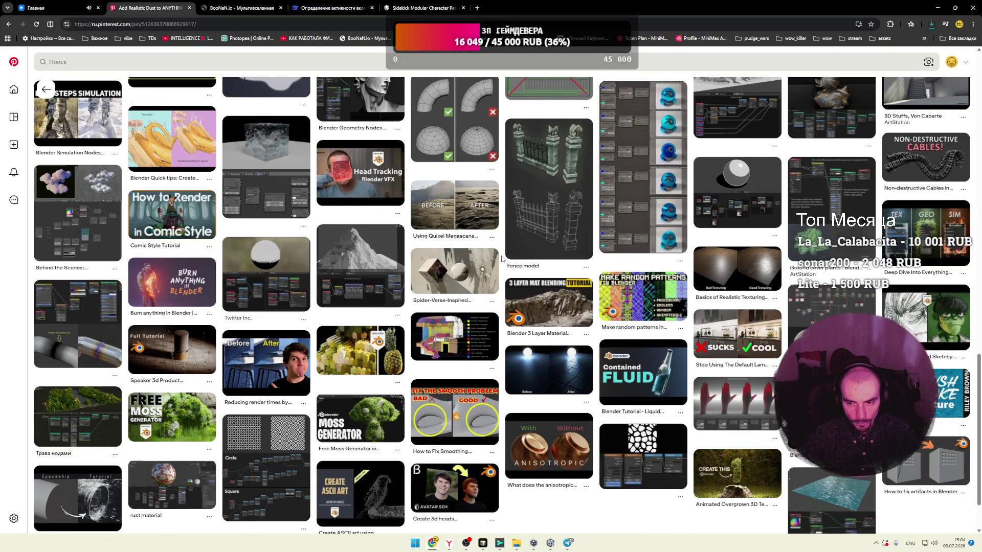
scroll(502, 260, "down", 1)
scroll(502, 259, "down", 1)
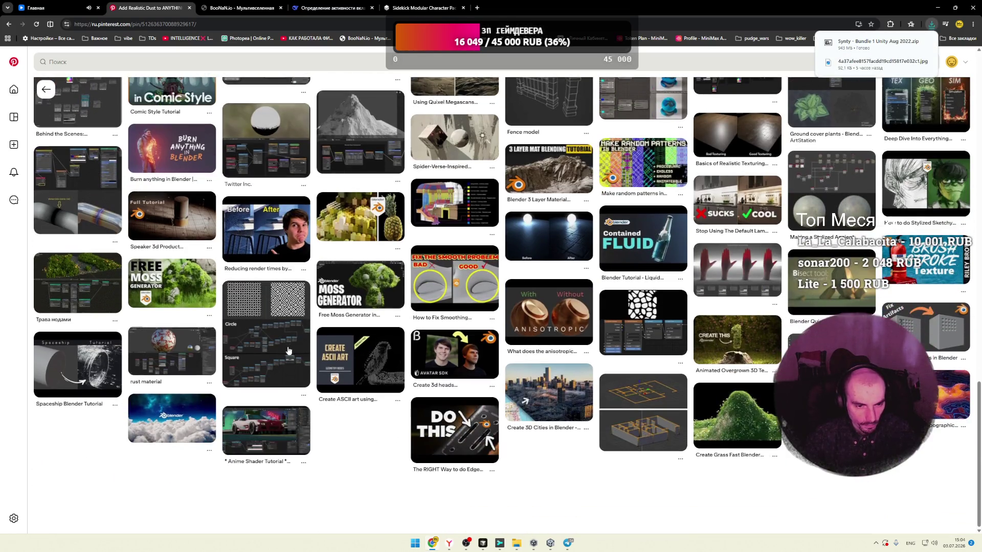
left_click(303, 326)
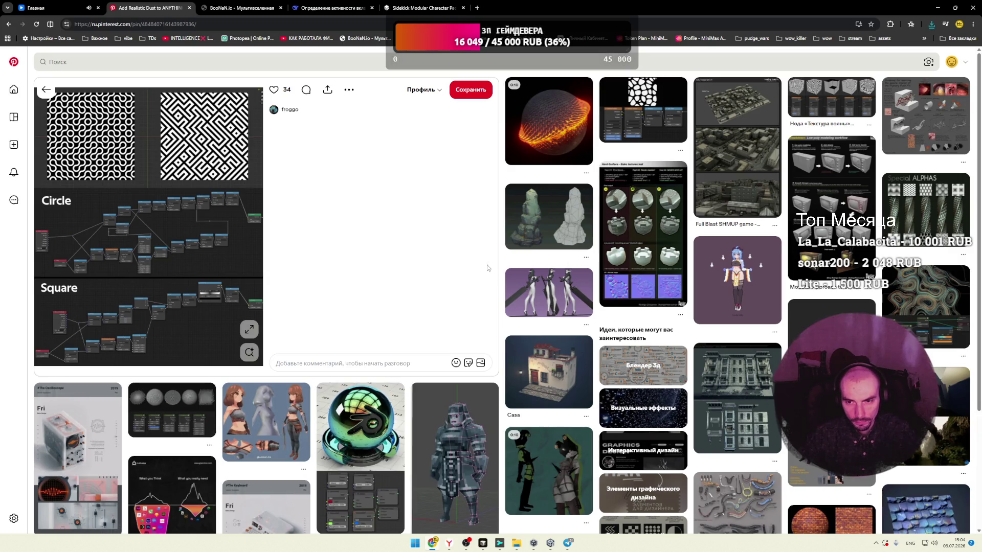
Step: Open the Hard Surface bake textures pin, then the stylized autumn island node-graph pin
left_click(640, 274)
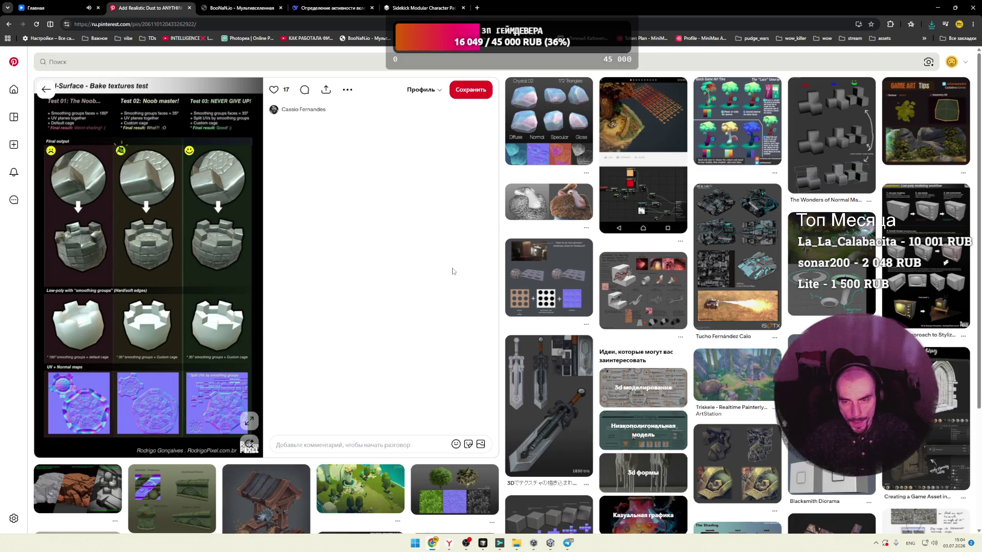
left_click(643, 153)
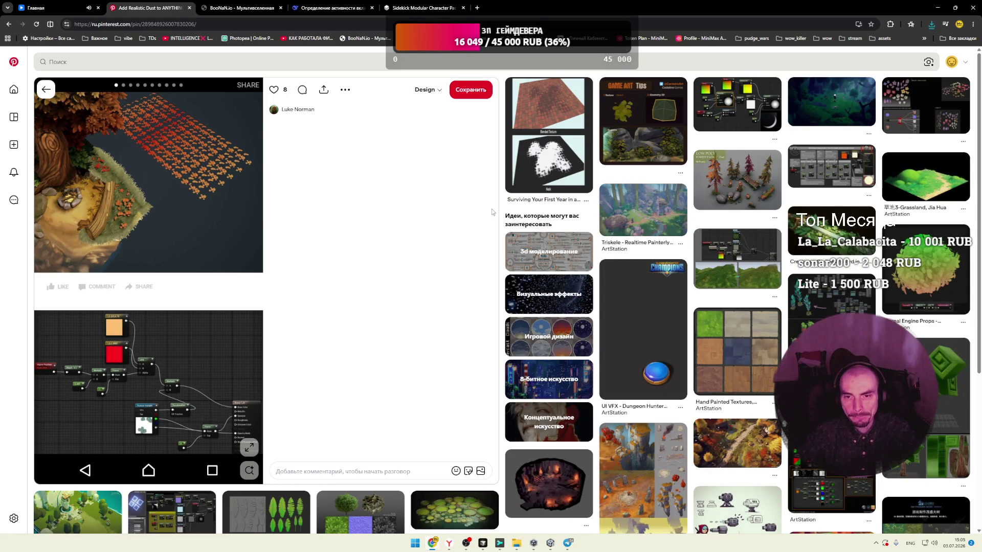
scroll(494, 205, "down", 2)
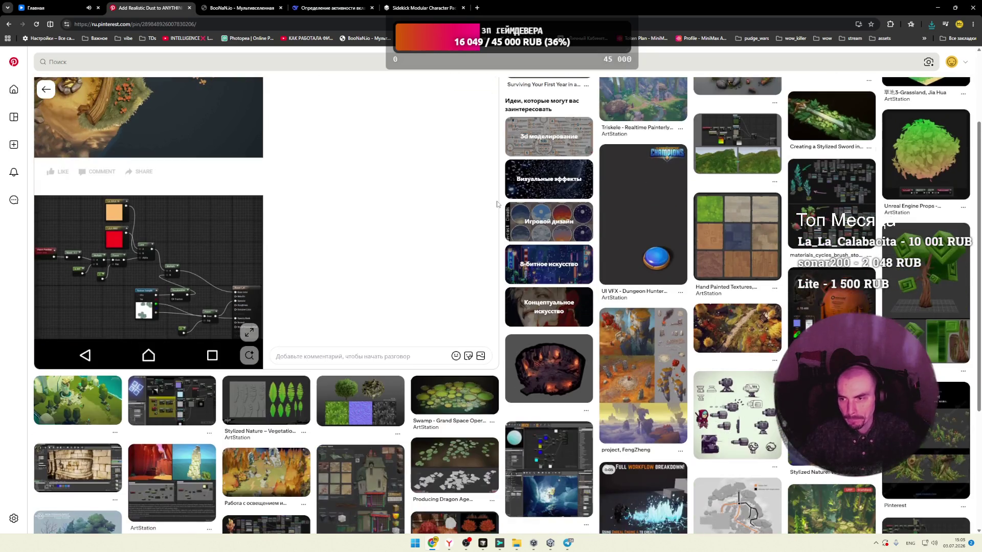
scroll(624, 202, "down", 3)
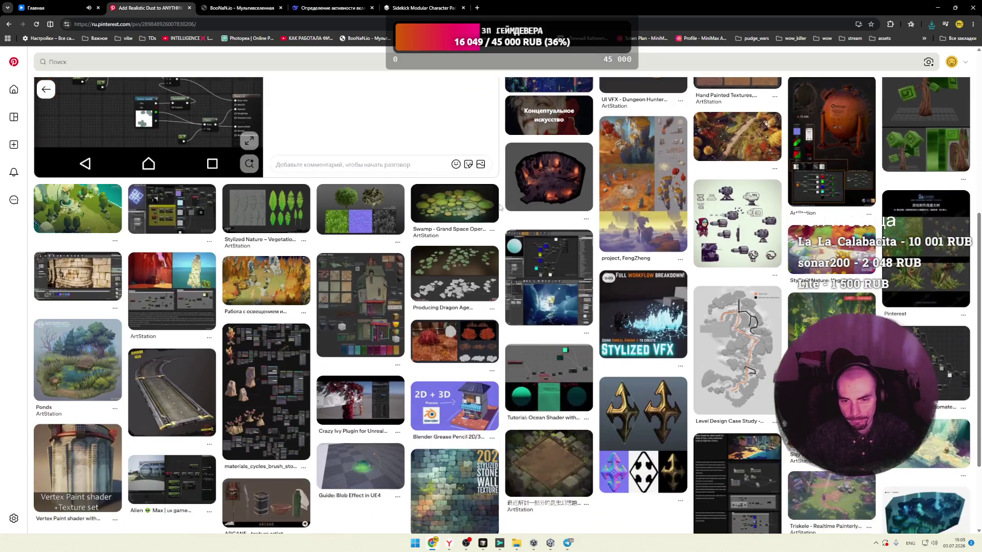
Step: View the FengZheng concept pin with its image enlarged full-screen
left_click(624, 202)
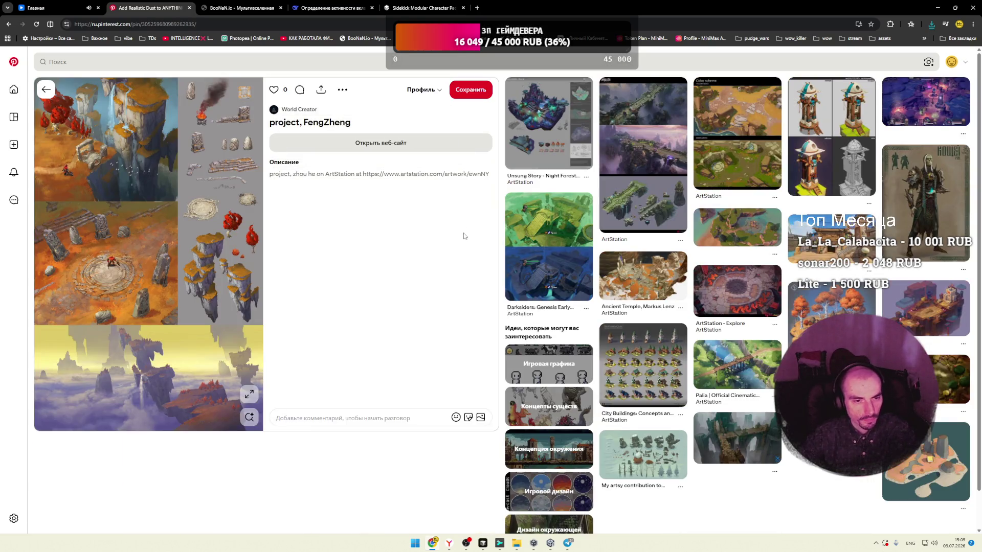
left_click(249, 394)
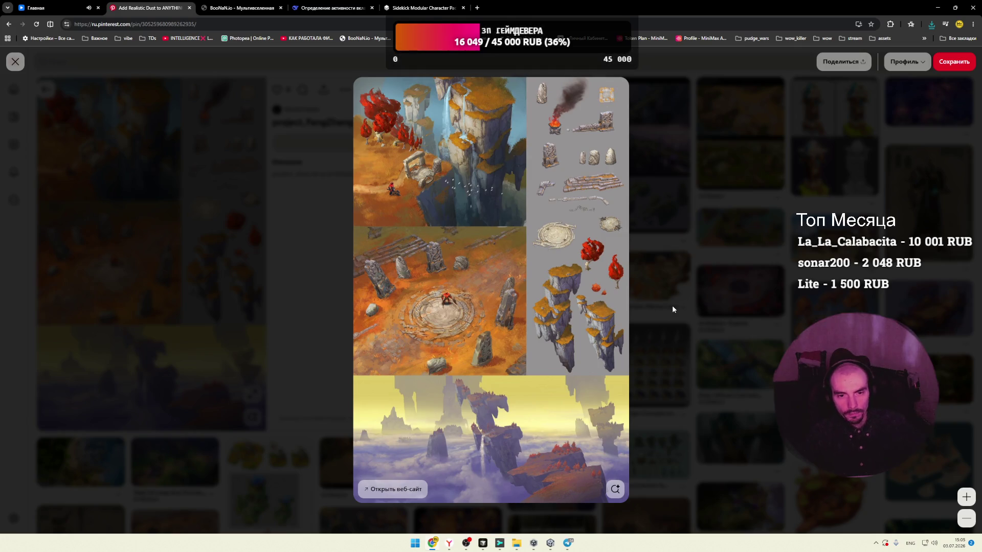
left_click(541, 252)
Step: View the Unsung Story Night Forest concept enlarged, then open the Idée_île_glacial_guerrier pin
left_click(640, 153)
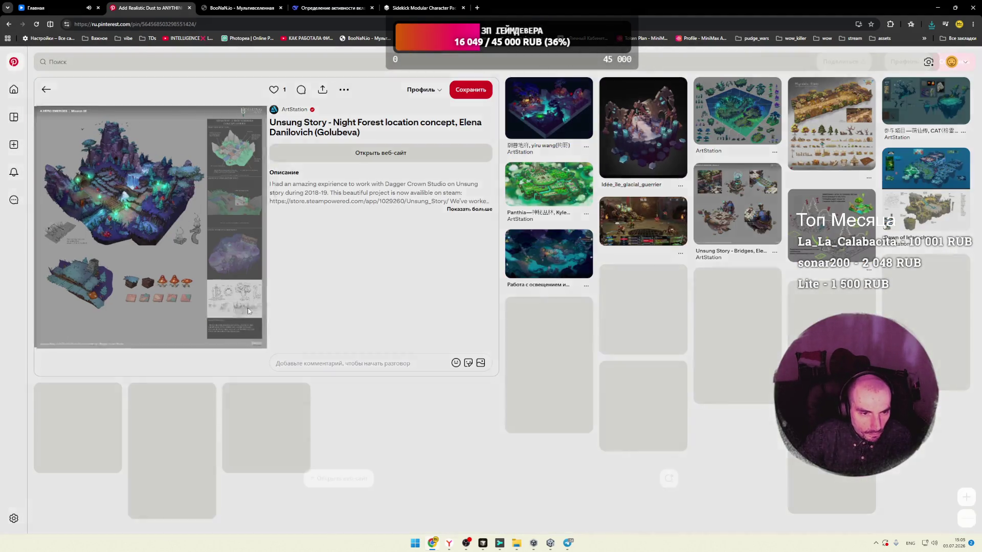
left_click(249, 310)
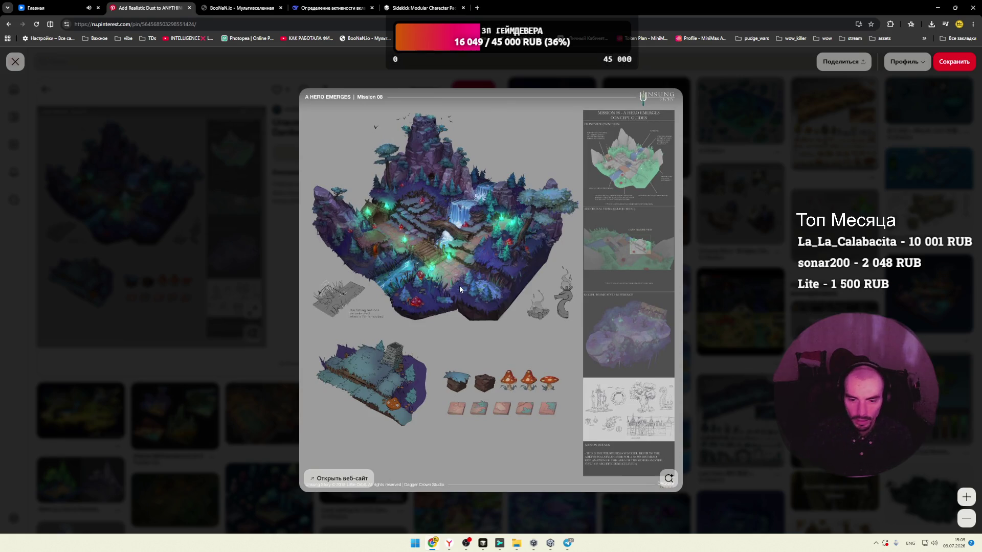
left_click(744, 288)
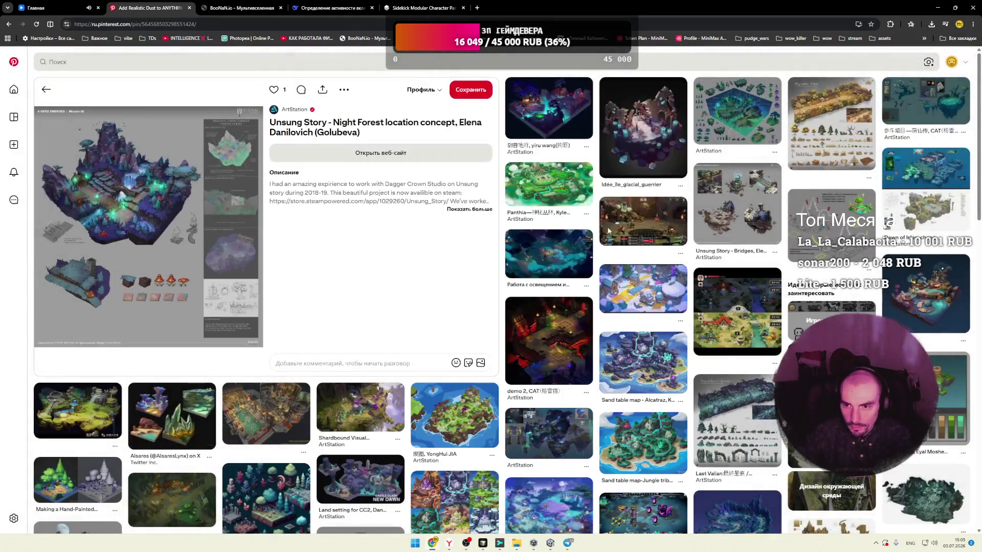
left_click(648, 136)
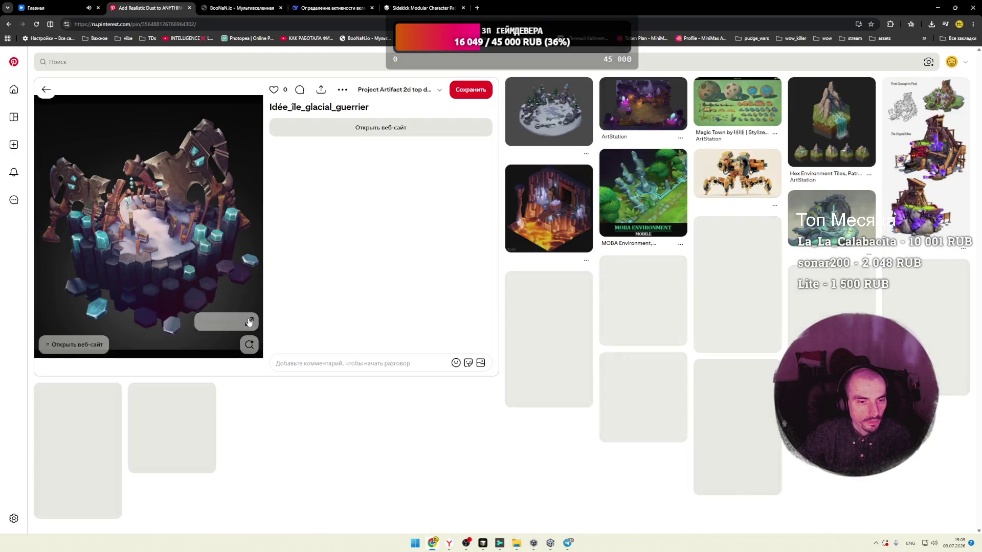
Step: Inspect the glacial island image enlarged, then scroll down the related pins
left_click(148, 289)
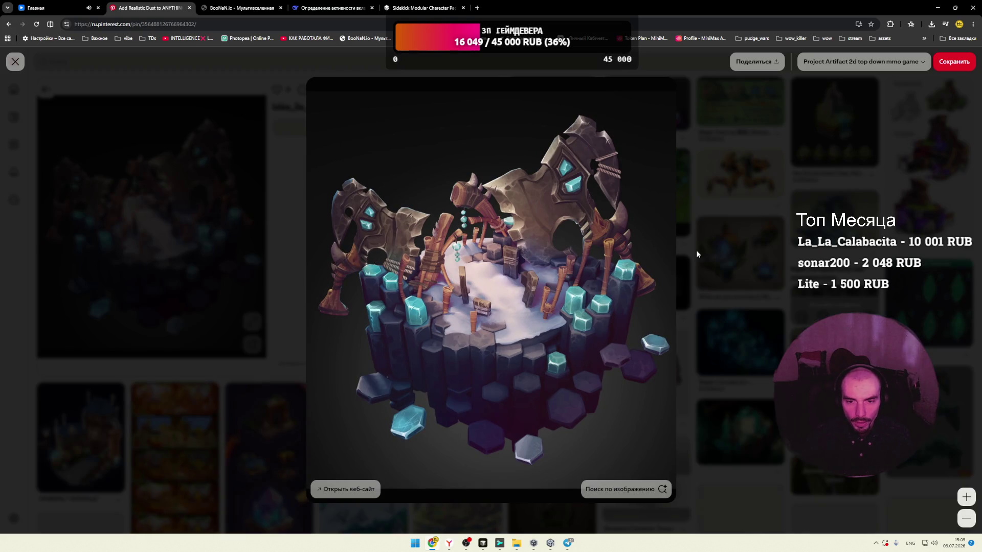
left_click(732, 248)
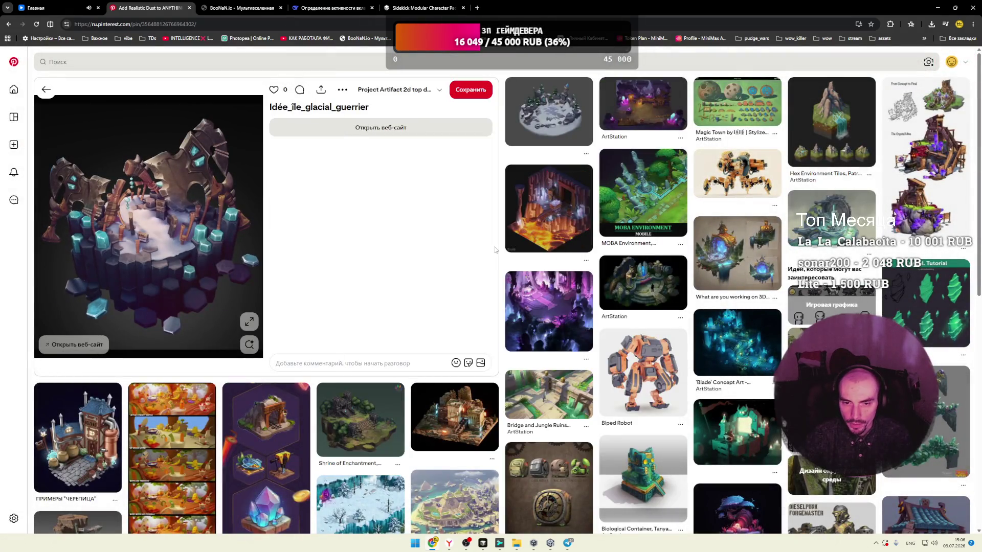
scroll(495, 250, "down", 5)
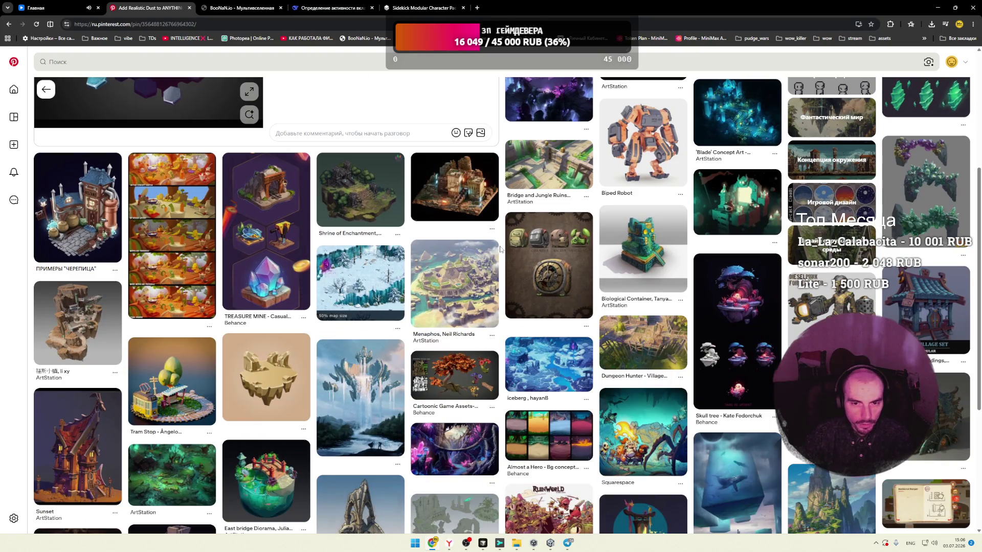
Step: Open the dark ruins diorama pin and view its image enlarged
left_click(467, 198)
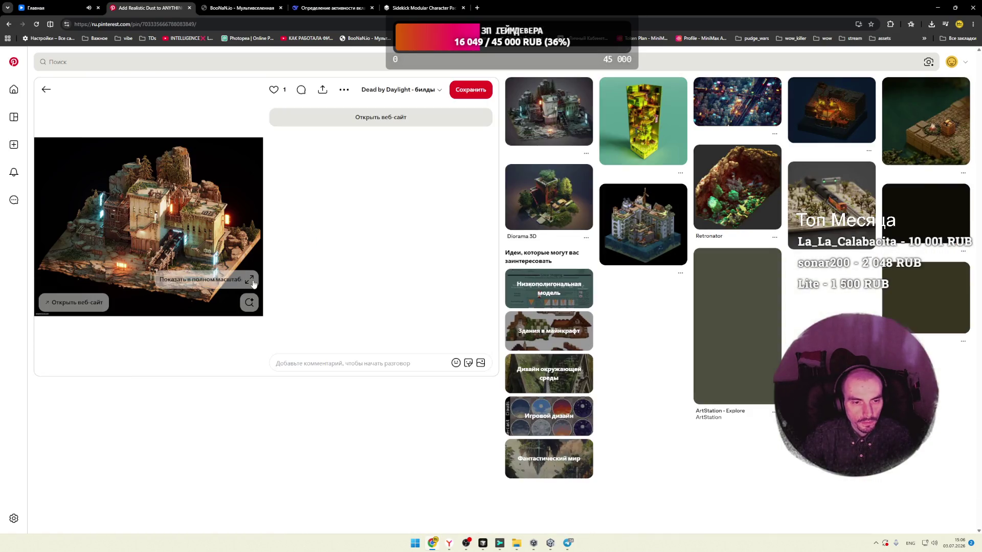
left_click(249, 279)
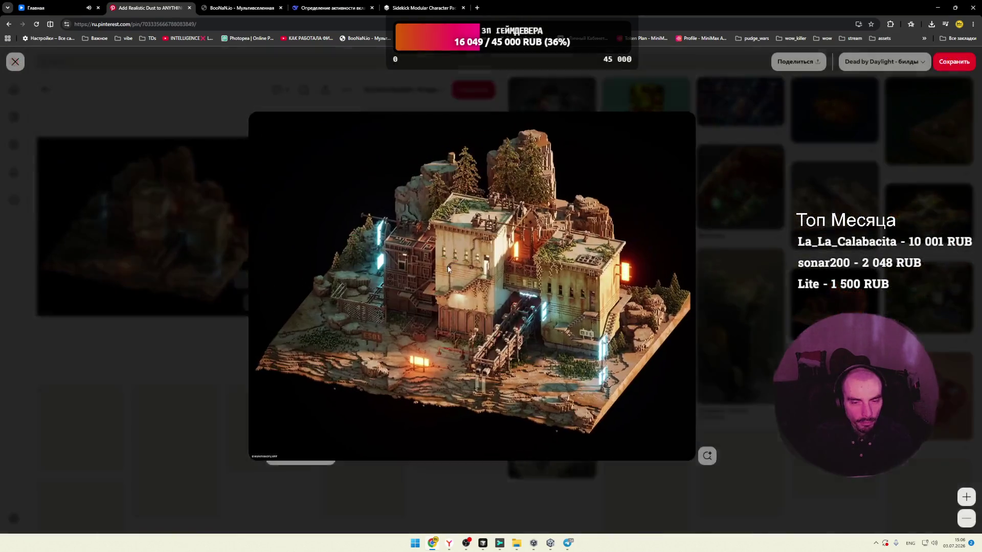
left_click(802, 210)
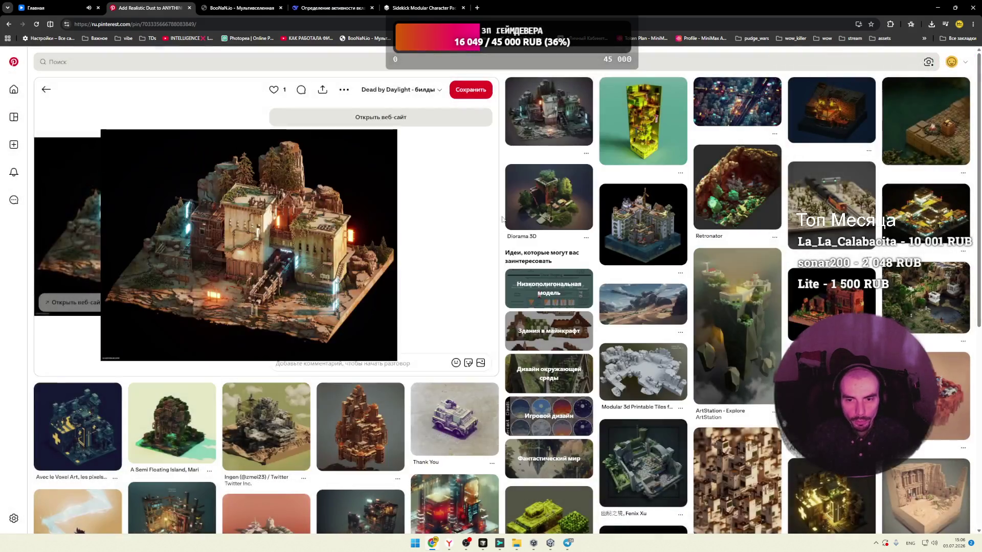
Step: Browse the related voxel and diorama pins, then return to the Pinterest home feed
scroll(487, 211, "down", 2)
scroll(489, 210, "down", 1)
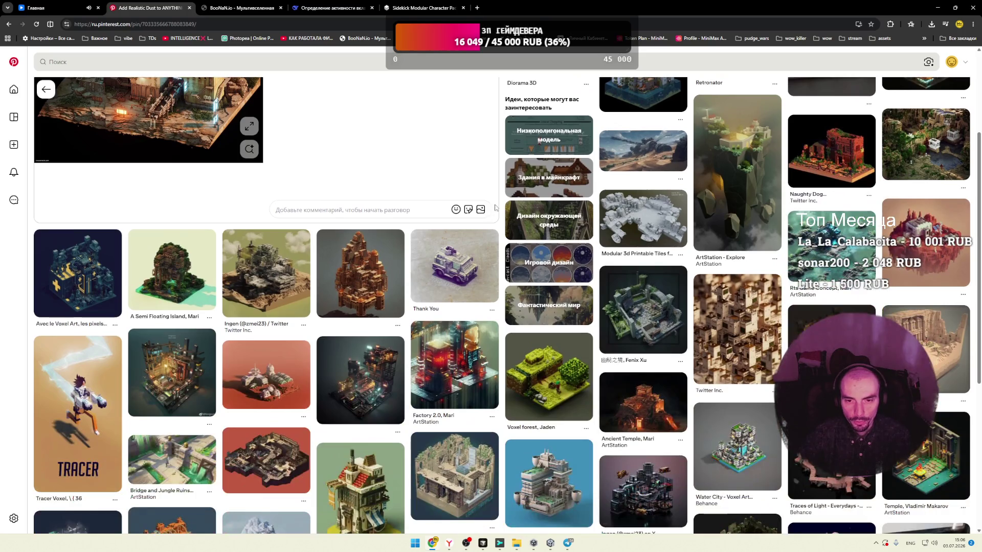
scroll(499, 206, "down", 3)
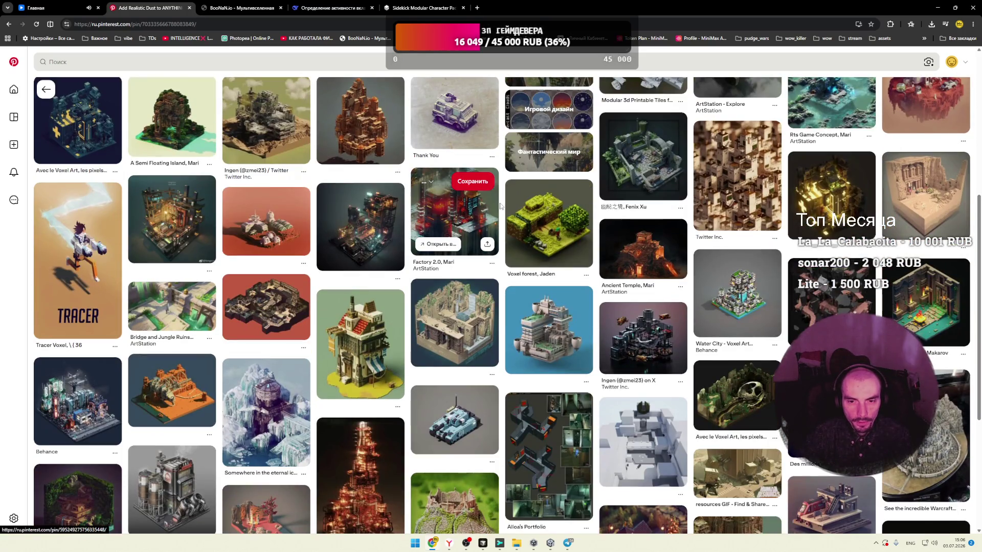
scroll(500, 206, "down", 3)
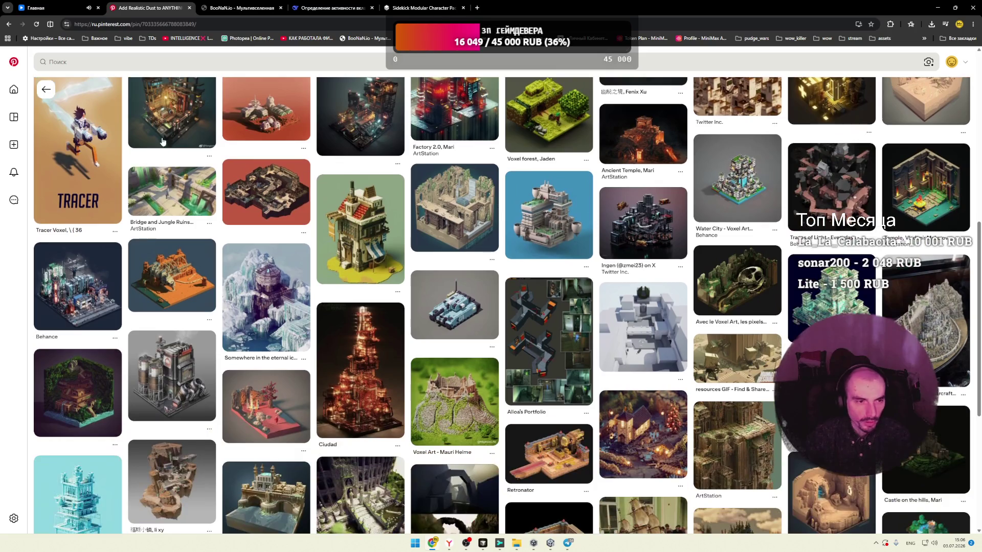
left_click(16, 63)
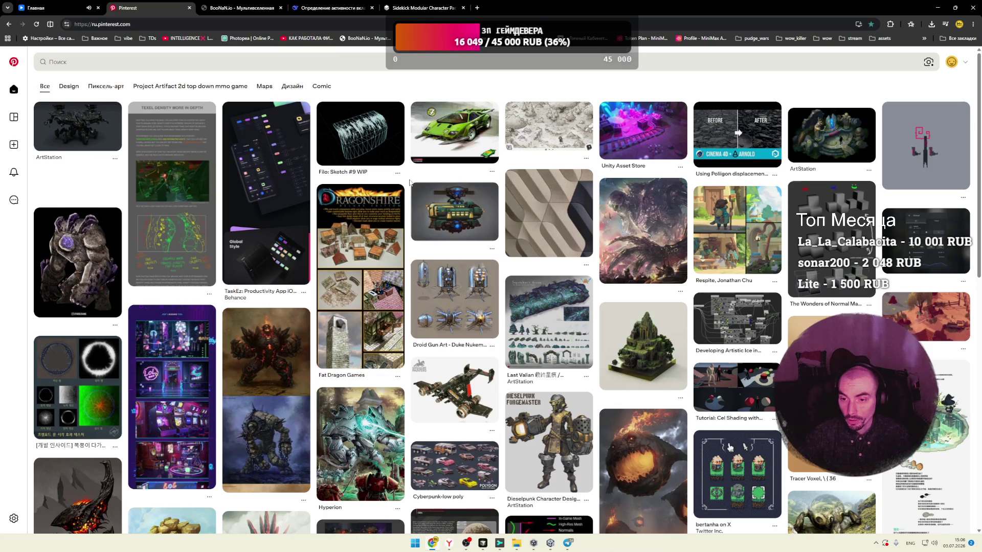
Step: Scroll the home feed and open the We Are The Dwarves concepts part 3 pin
scroll(409, 183, "down", 4)
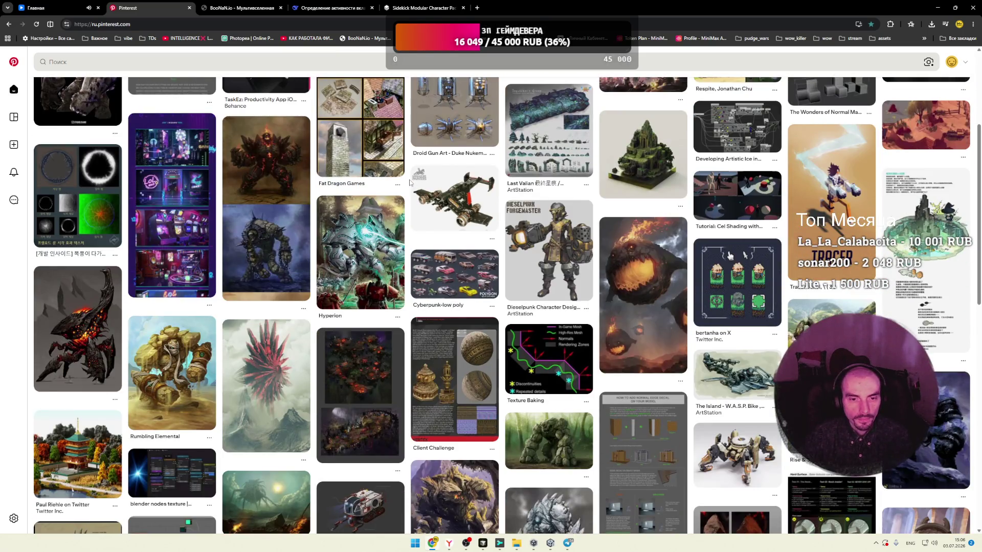
scroll(409, 183, "down", 3)
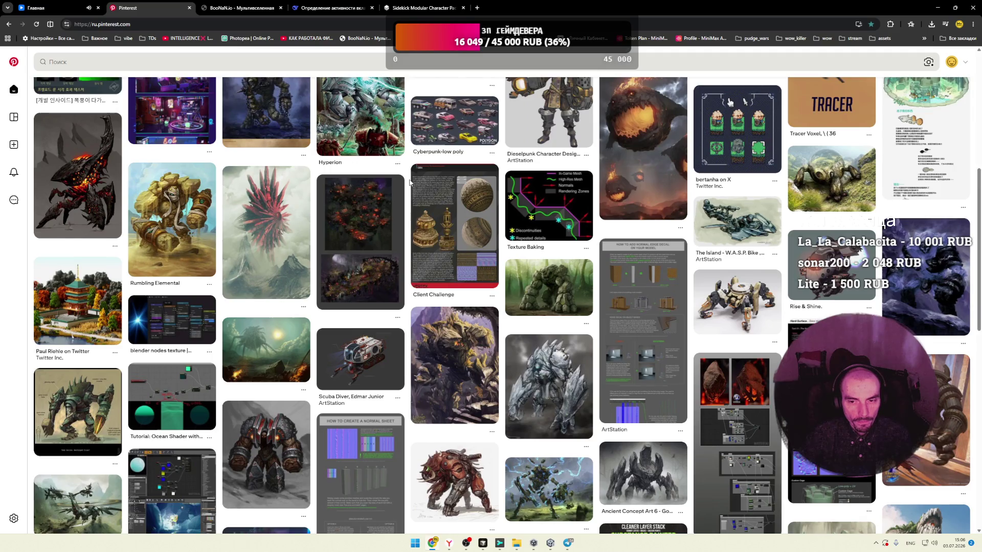
scroll(410, 183, "down", 2)
scroll(409, 183, "down", 2)
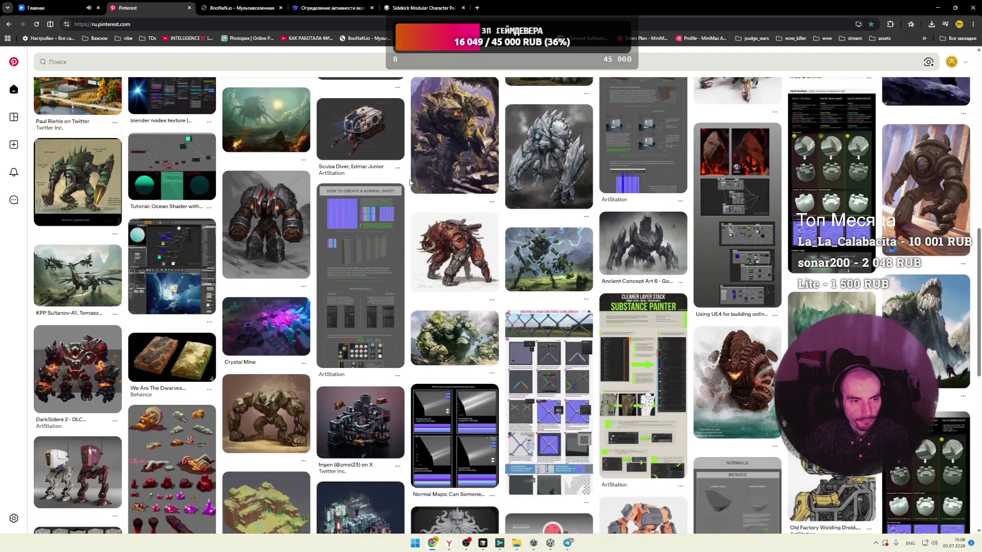
scroll(410, 183, "down", 2)
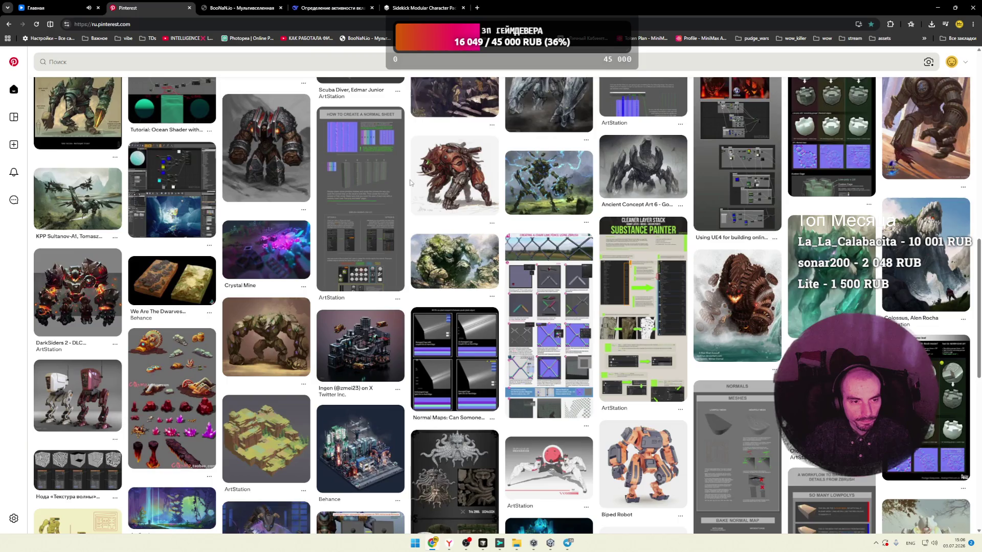
scroll(409, 183, "down", 3)
scroll(410, 183, "up", 1)
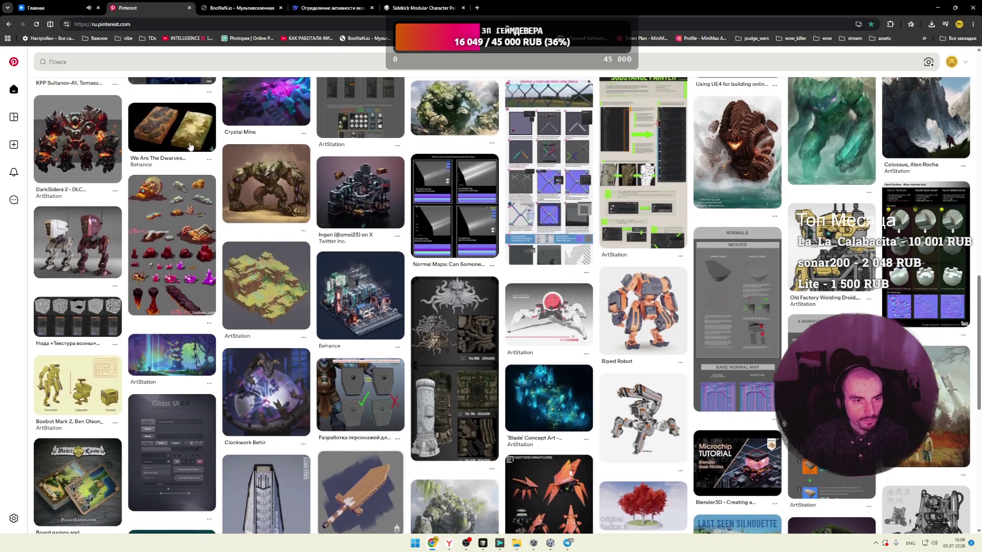
left_click(401, 185)
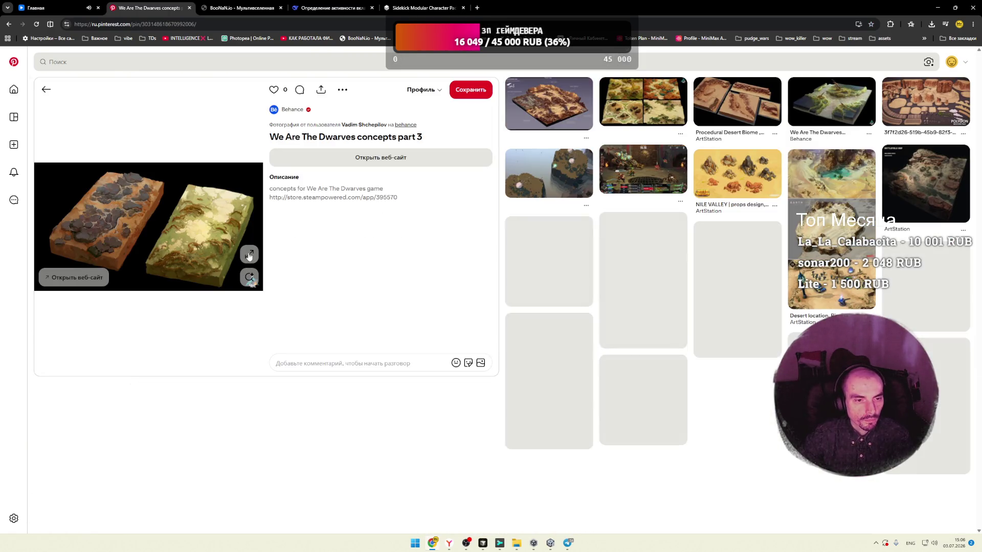
Step: View the Dwarves terrain tiles enlarged, then open and enlarge the POLYGON Western Pack pin
left_click(249, 254)
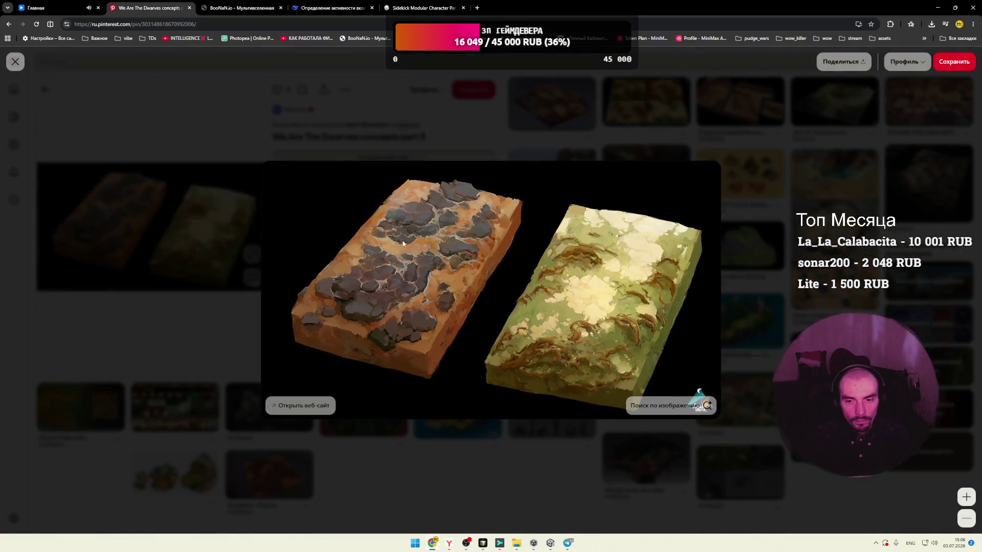
left_click(500, 125)
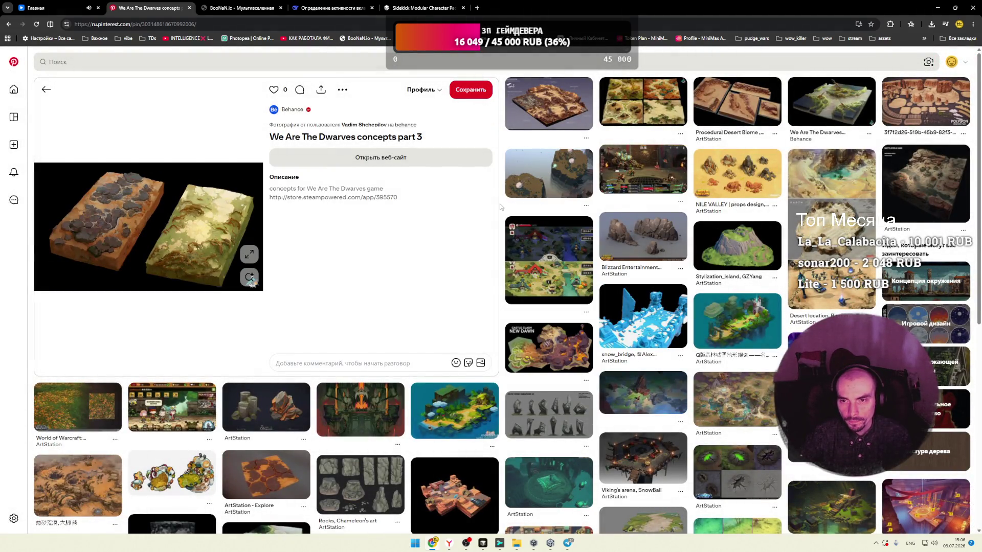
left_click(902, 115)
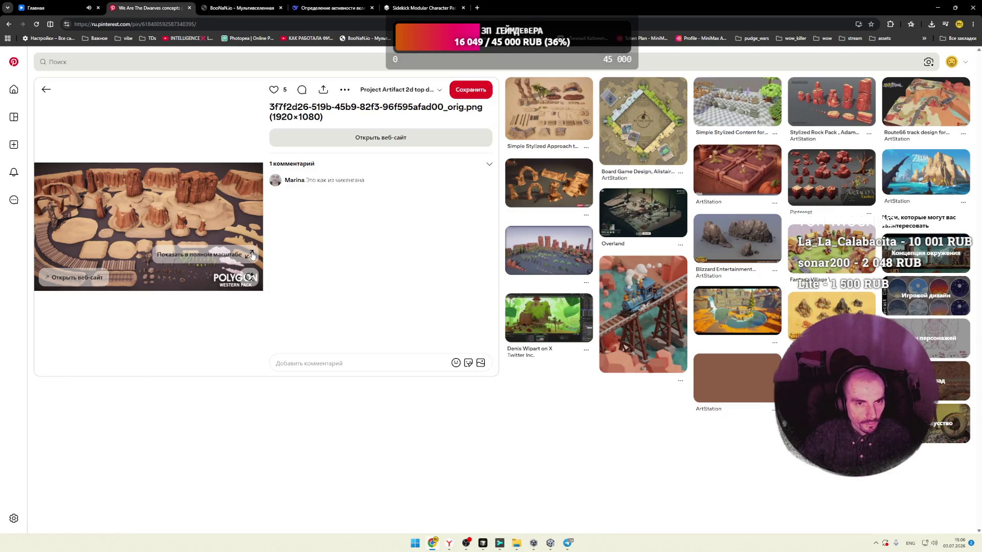
left_click(249, 255)
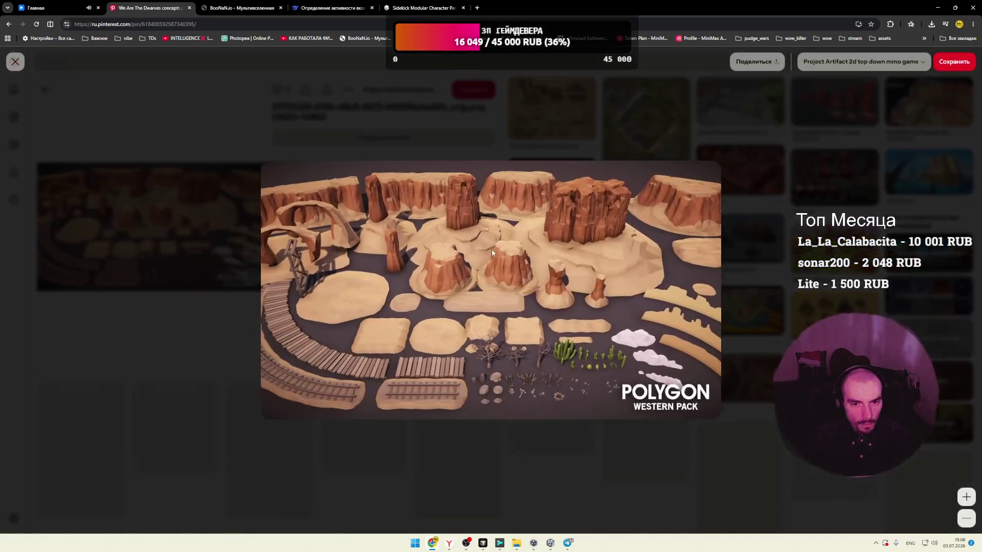
left_click(778, 243)
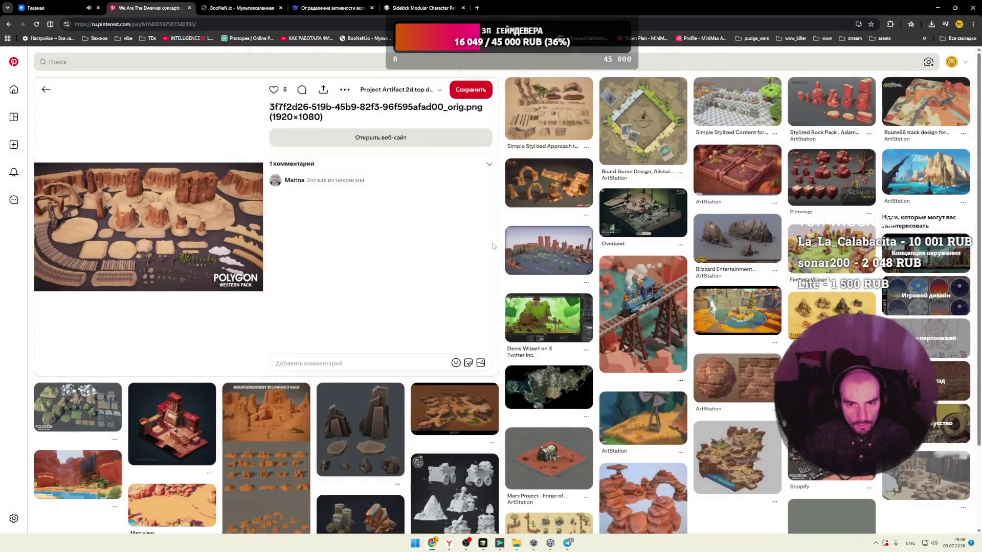
scroll(499, 239, "down", 3)
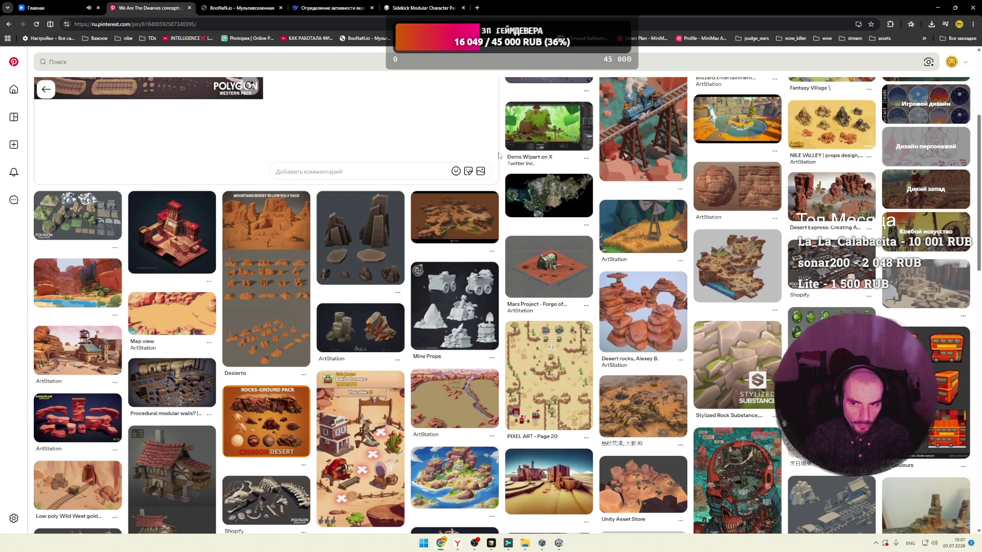
Step: Open the NILE VALLEY props design pin, browse its related pins, and start a new tab
left_click(811, 138)
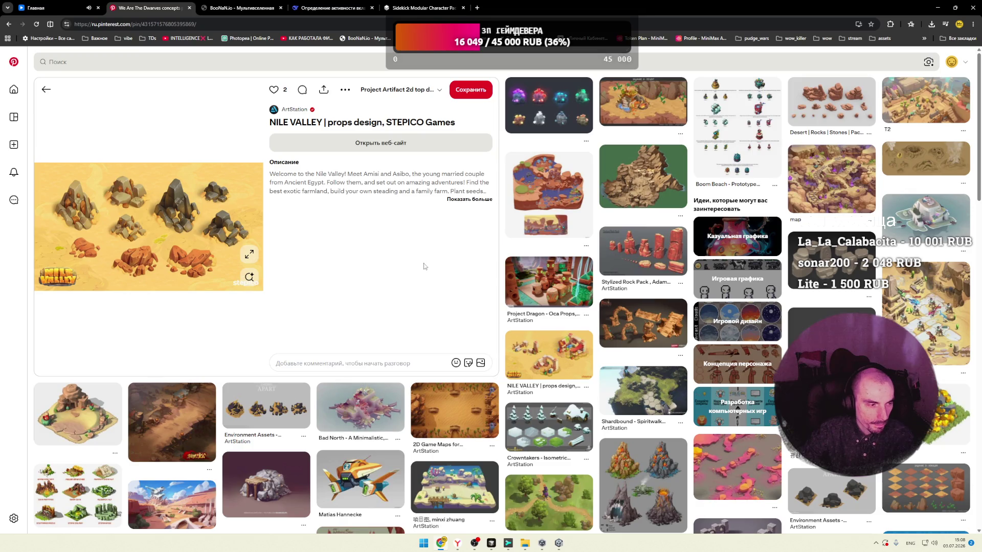
scroll(494, 254, "down", 4)
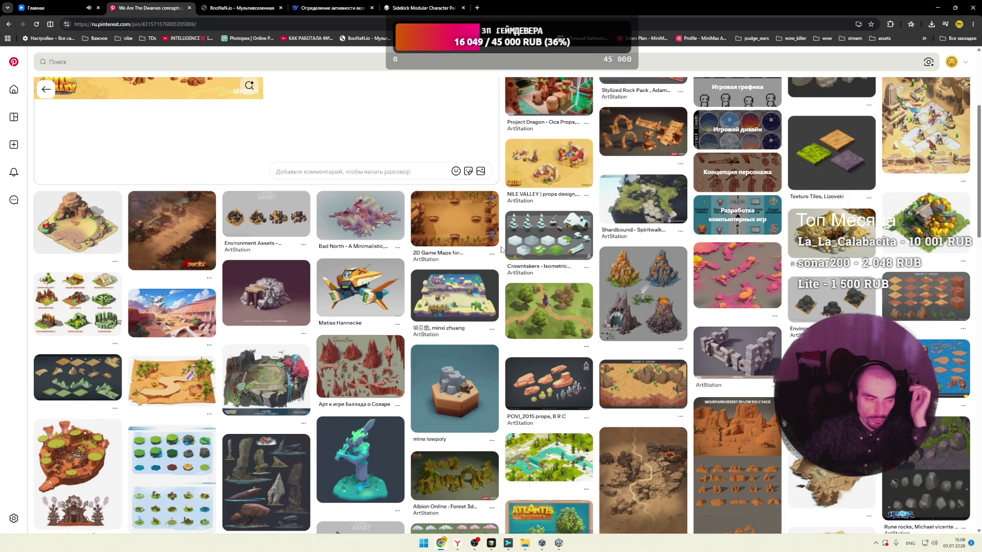
scroll(501, 249, "down", 4)
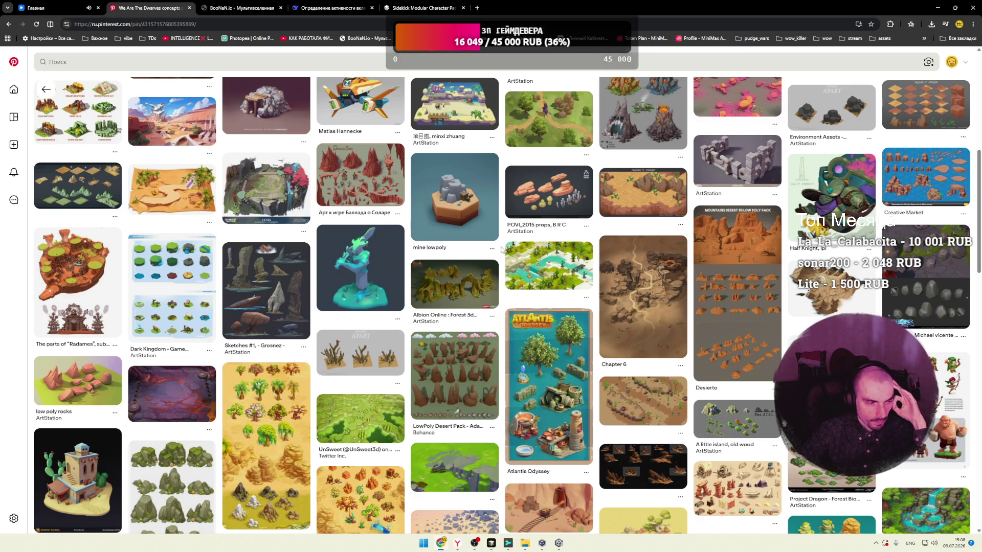
scroll(501, 249, "down", 2)
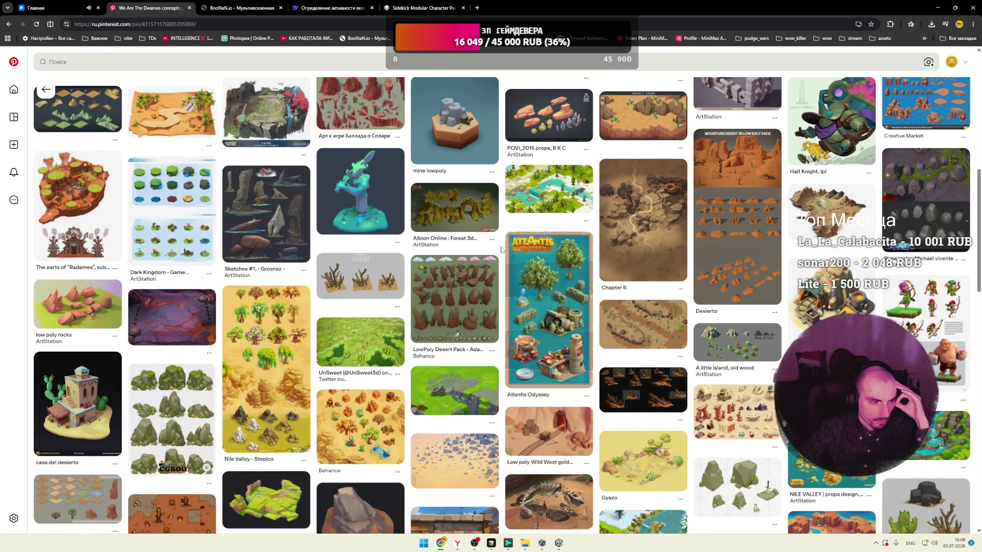
scroll(501, 249, "down", 3)
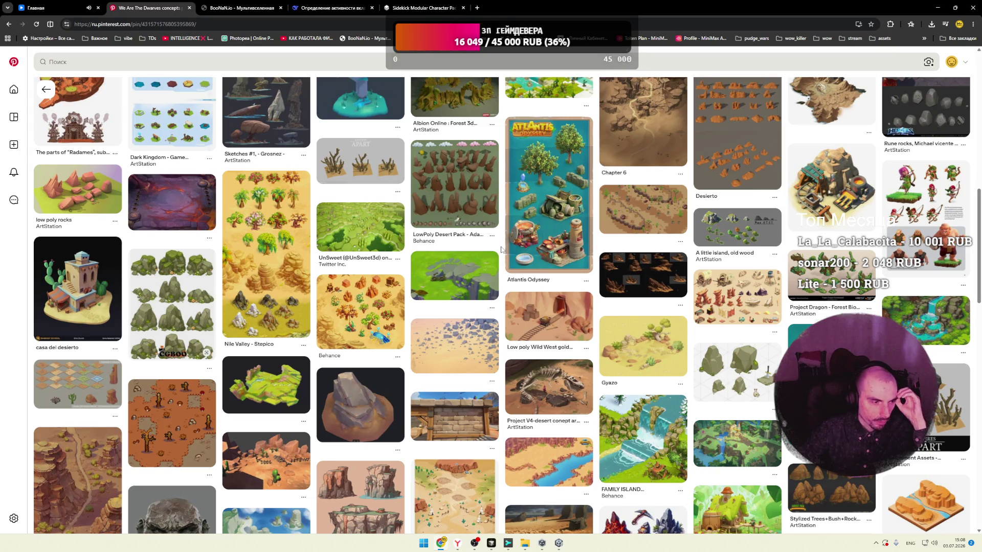
scroll(501, 249, "down", 4)
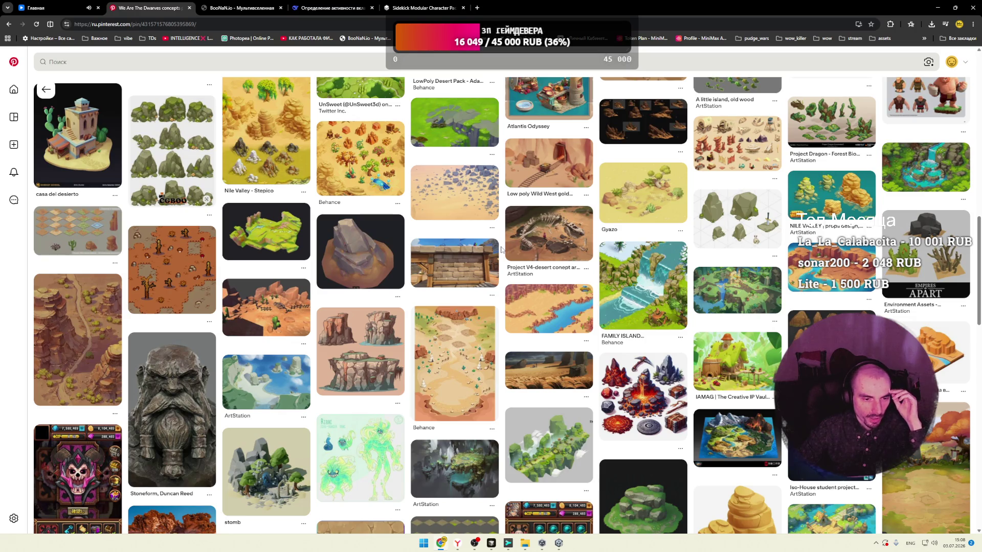
scroll(501, 250, "down", 5)
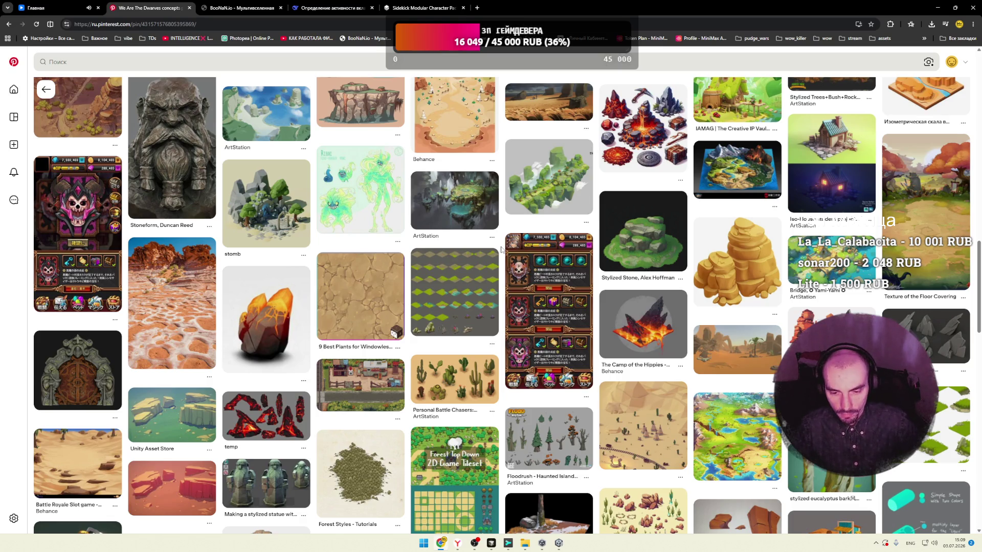
scroll(502, 250, "down", 5)
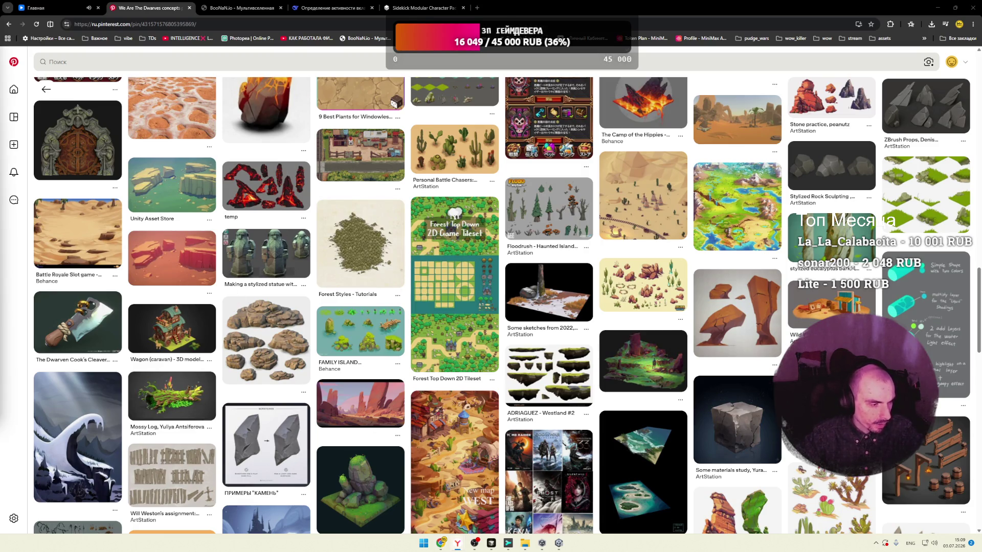
left_click(476, 8)
Step: Search 'beyond the map' and briefly play the Beyond the Map Steam trailer
type("beyond the map")
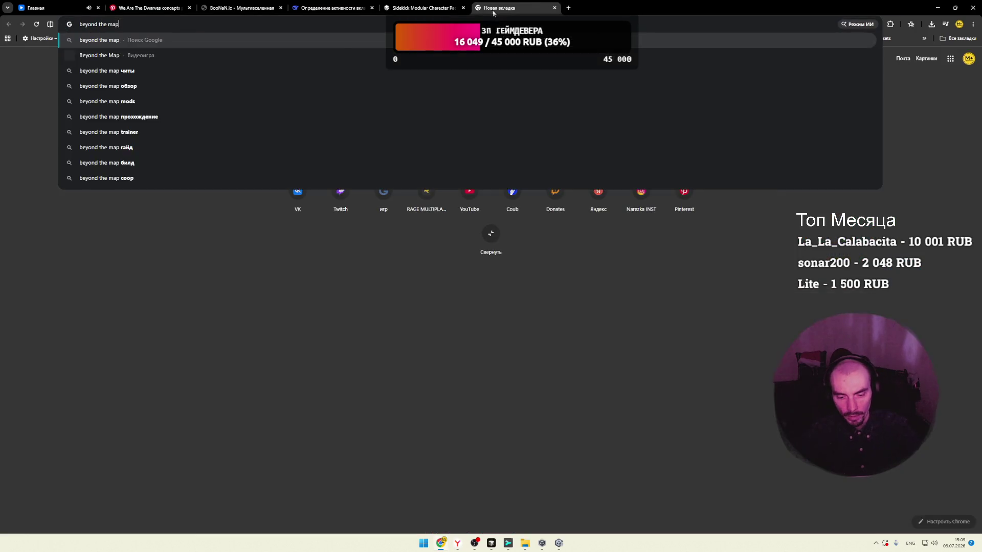
key("Return")
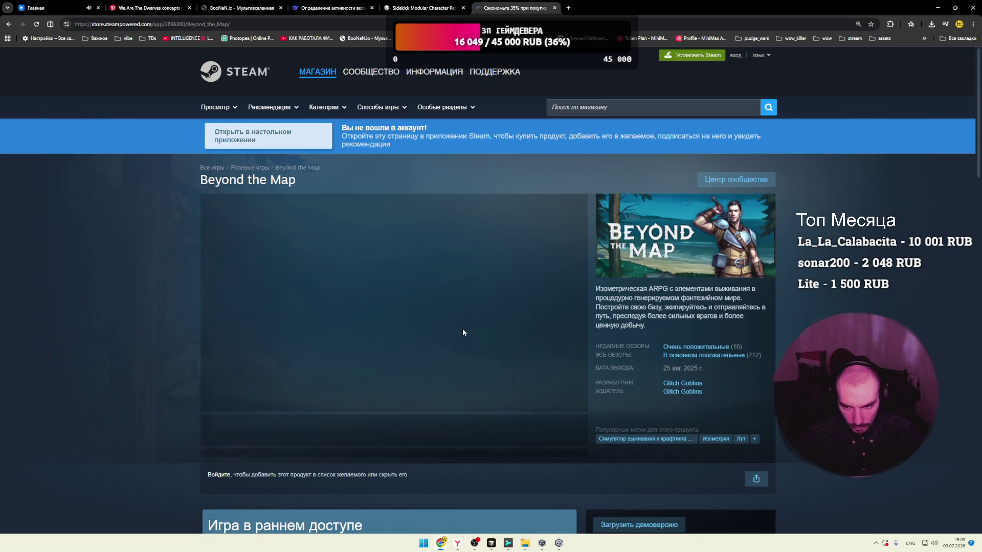
left_click(464, 329)
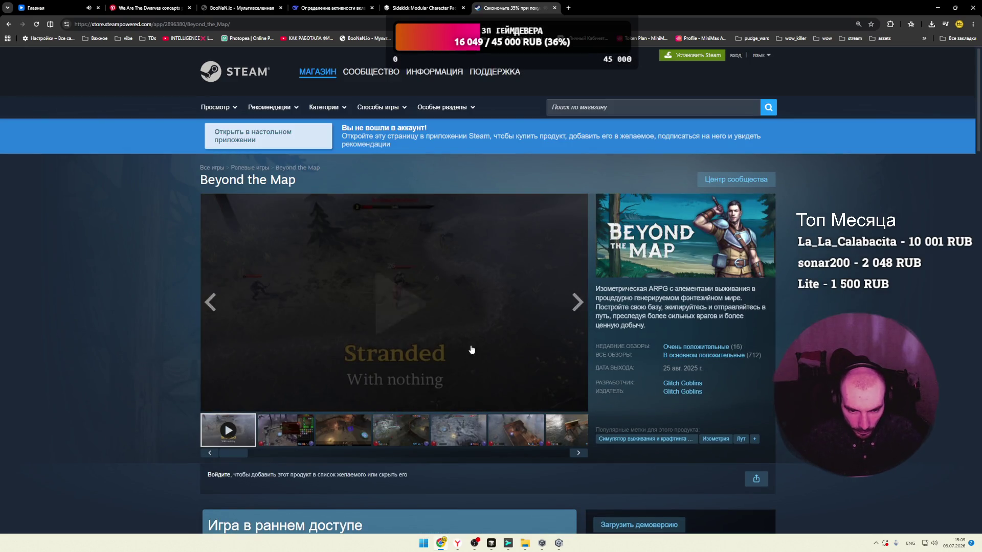
left_click(393, 302)
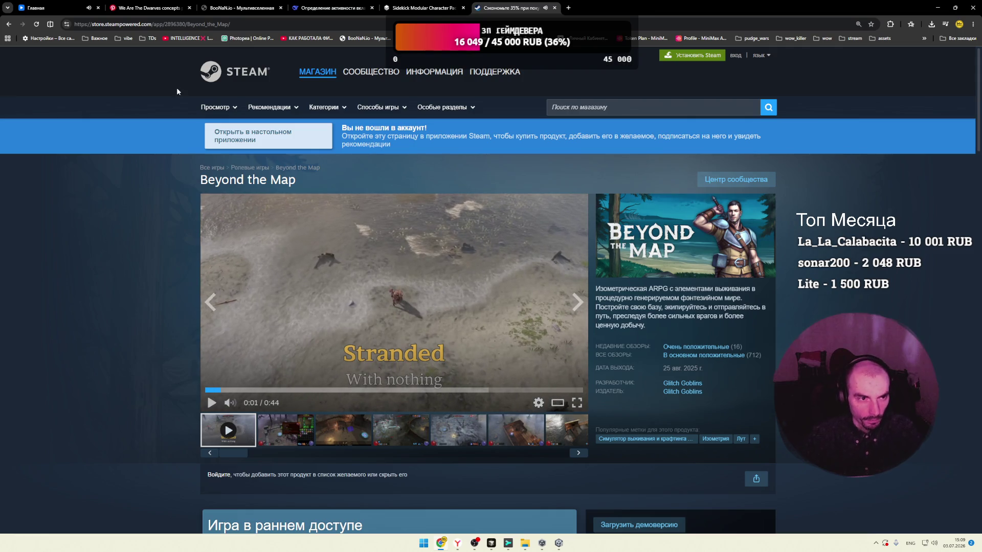
Step: Glance at the music tab, then resume the Beyond the Map trailer in full screen
left_click(69, 9)
left_click(511, 7)
left_click(468, 361)
double_click(468, 361)
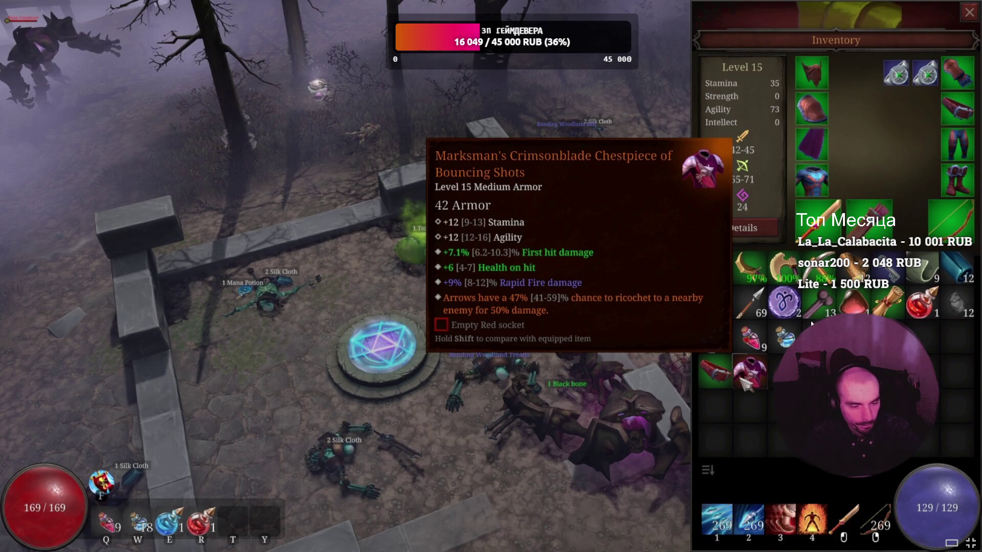
Step: Exit full screen after watching the Beyond the Map gameplay trailer
key("Escape")
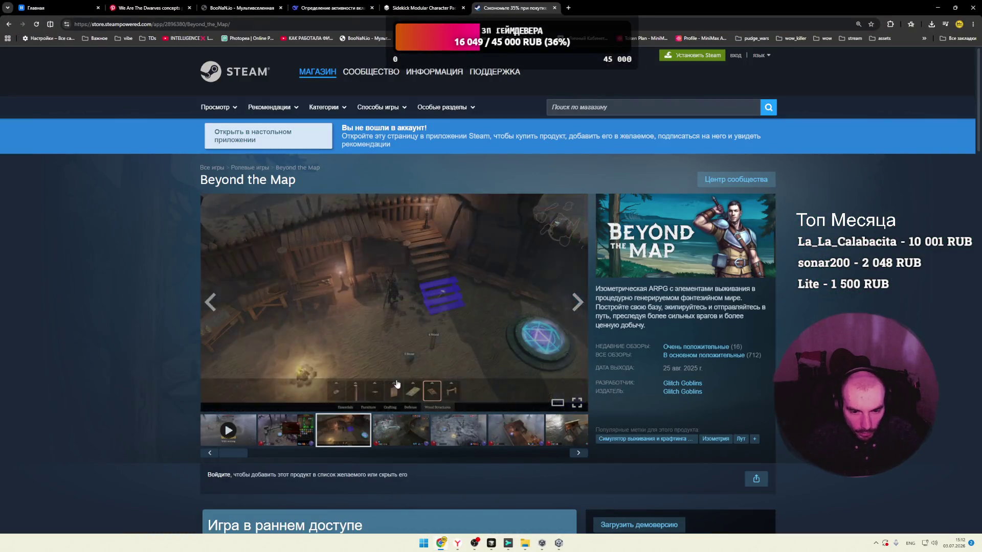
Step: Open the third Beyond the Map screenshot and page through to 8 of 8, wrapping to the trailer
left_click(568, 299)
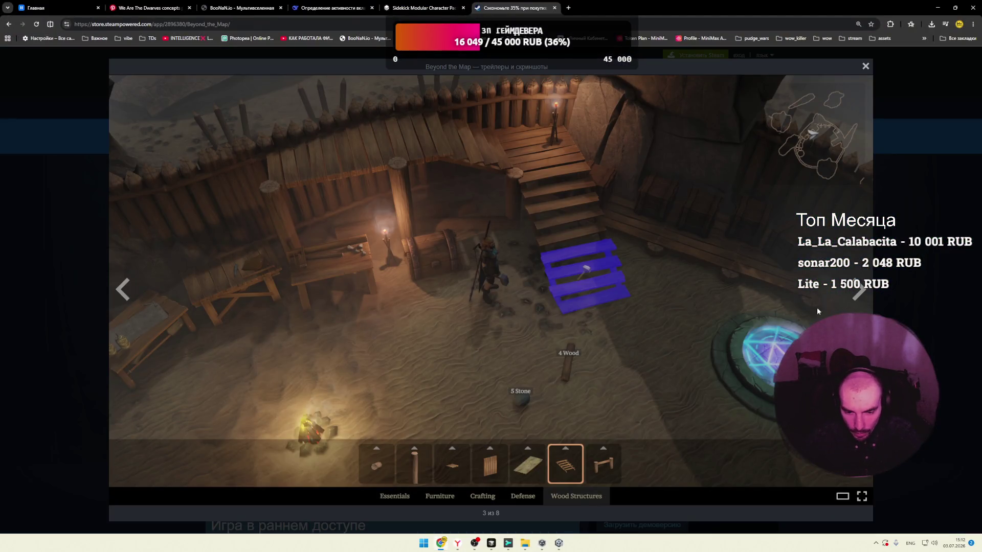
left_click(860, 296)
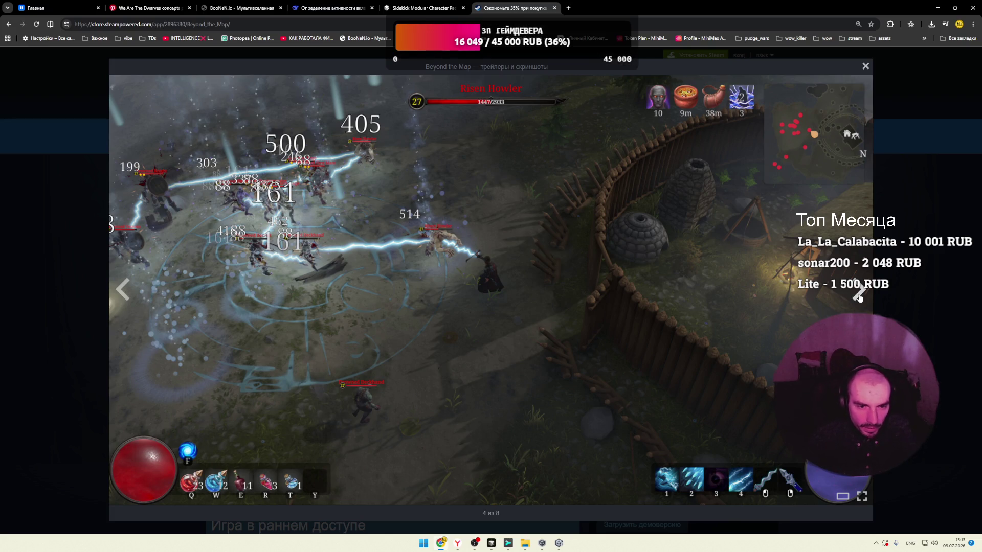
left_click(859, 295)
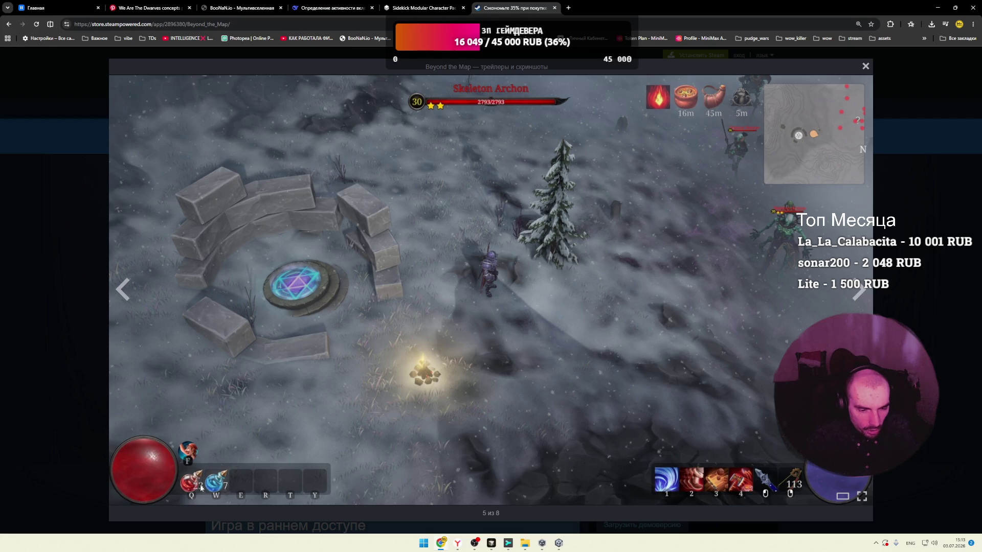
left_click(861, 290)
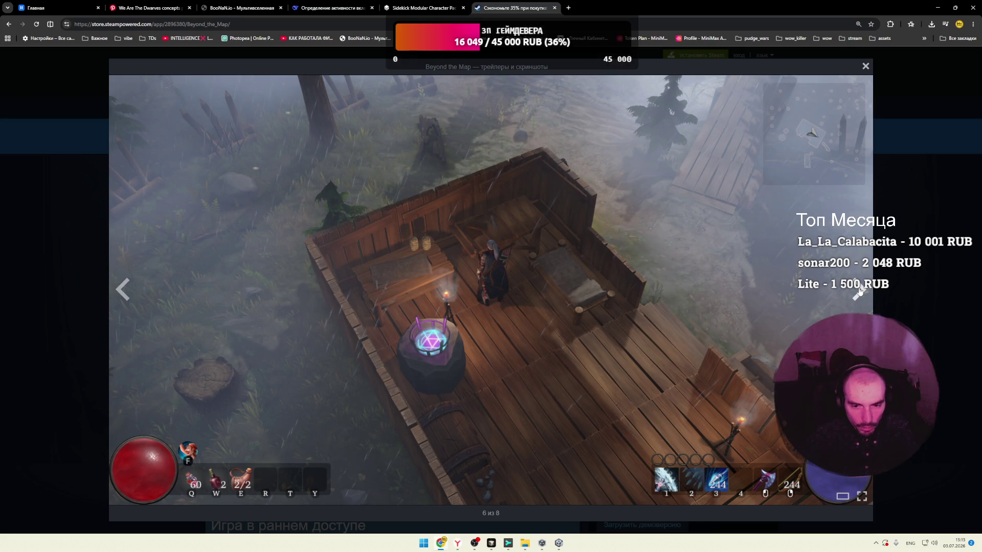
left_click(861, 290)
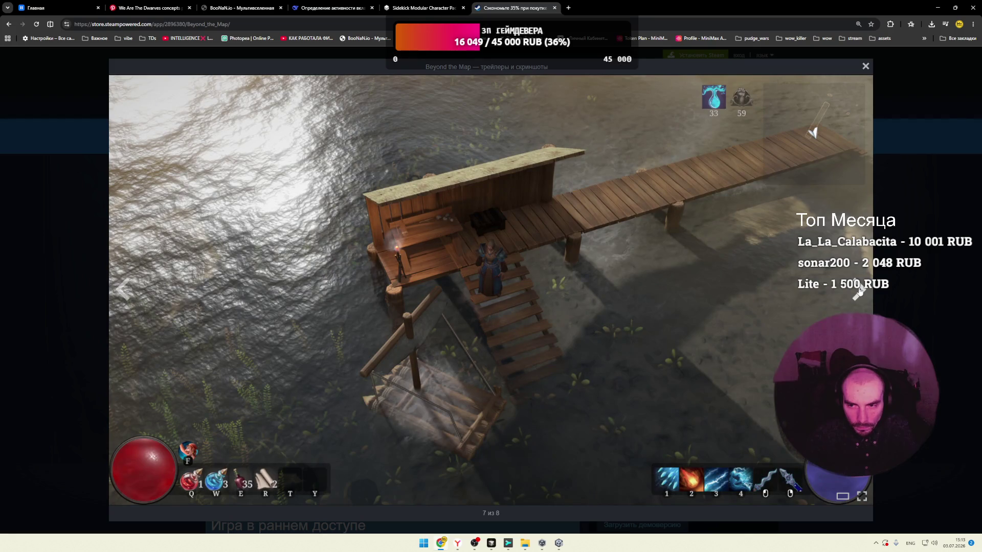
left_click(861, 291)
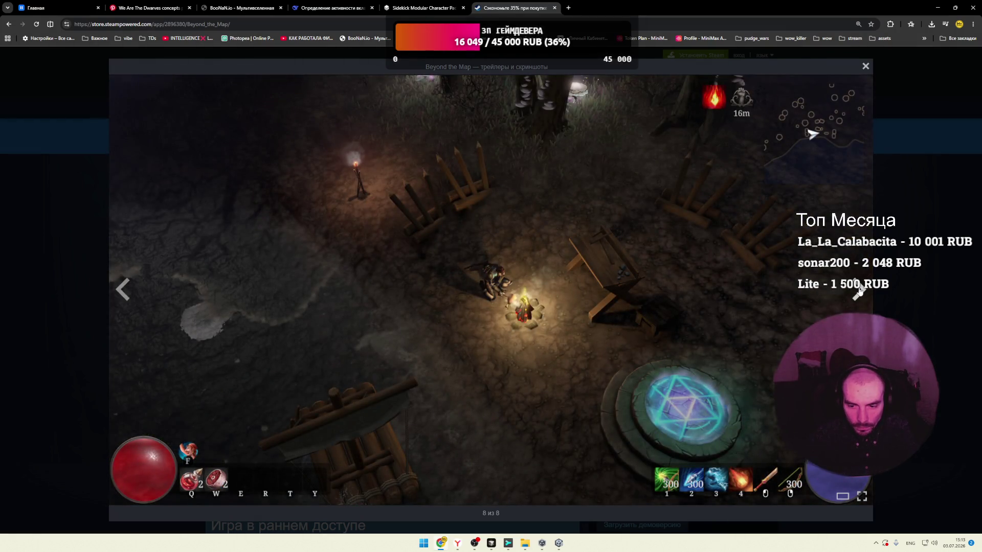
left_click(861, 290)
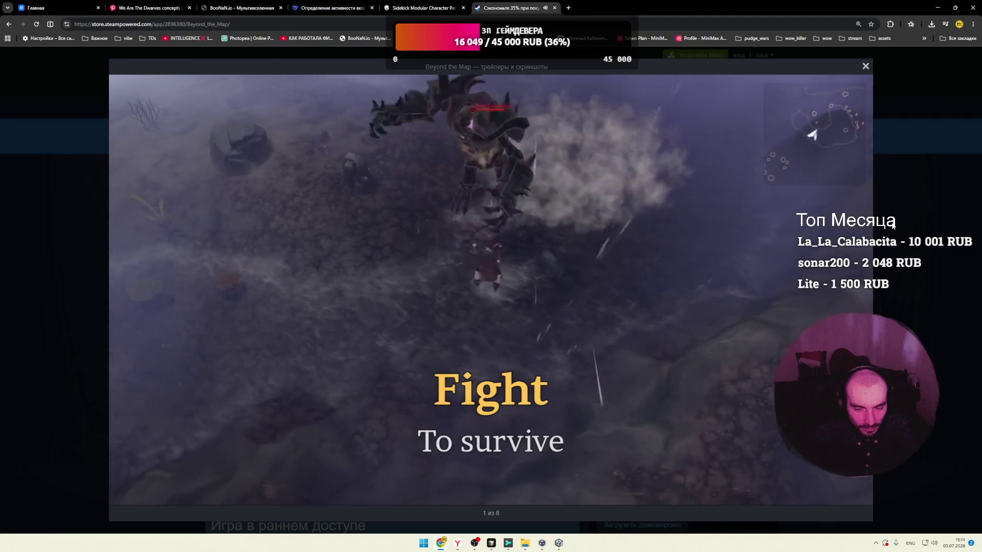
Step: Pause and resume the trailer, then close the viewer and scroll down to the system requirements
left_click(569, 280)
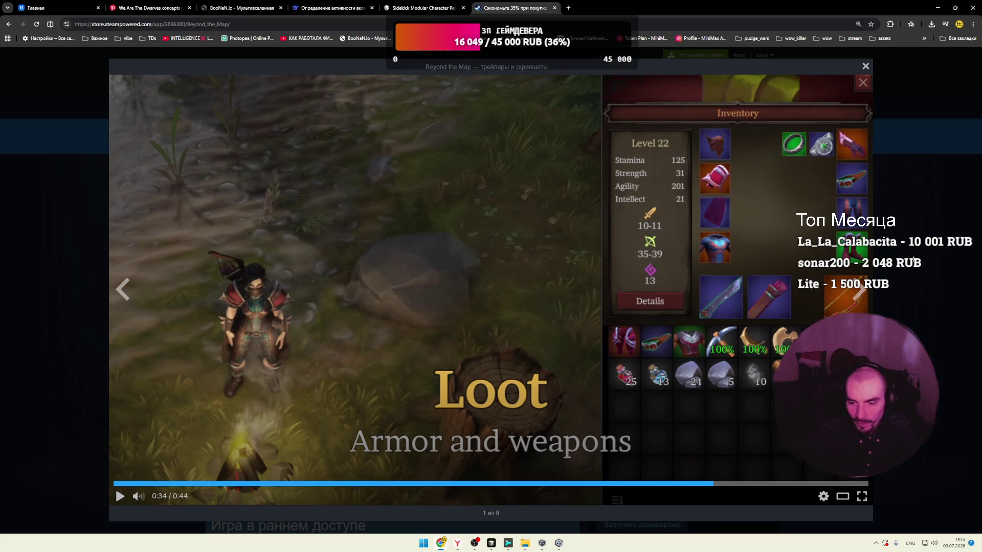
left_click(688, 272)
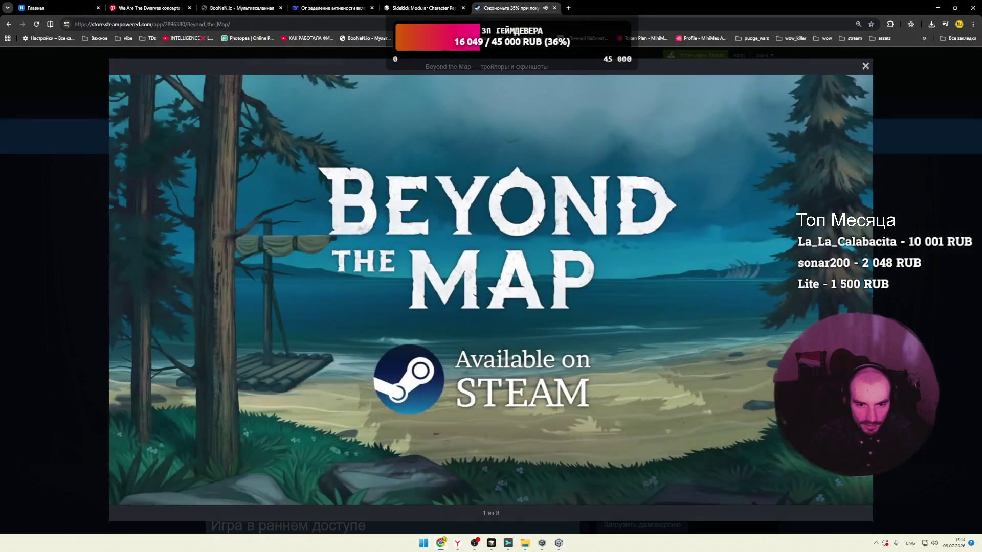
key("Escape")
scroll(194, 207, "down", 10)
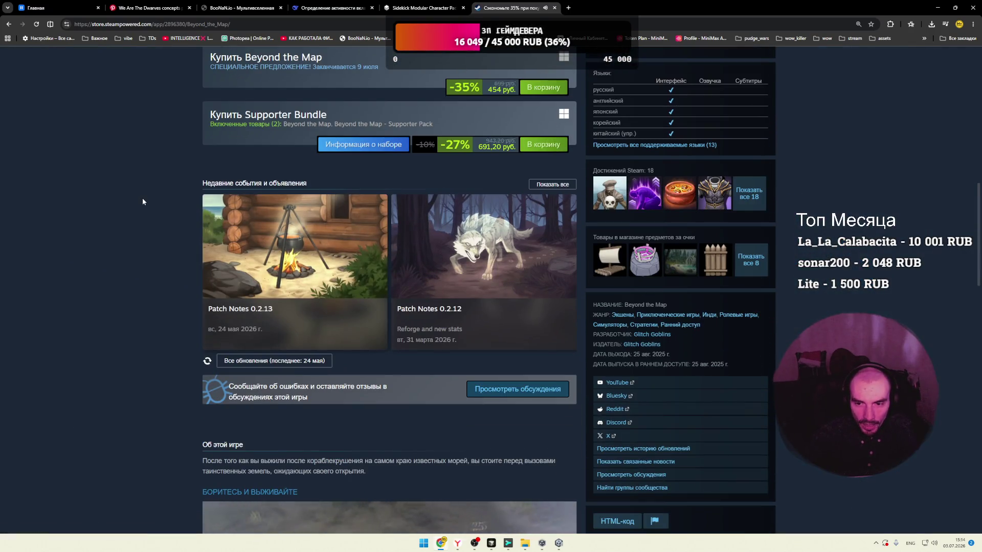
scroll(143, 202, "down", 4)
scroll(142, 203, "down", 5)
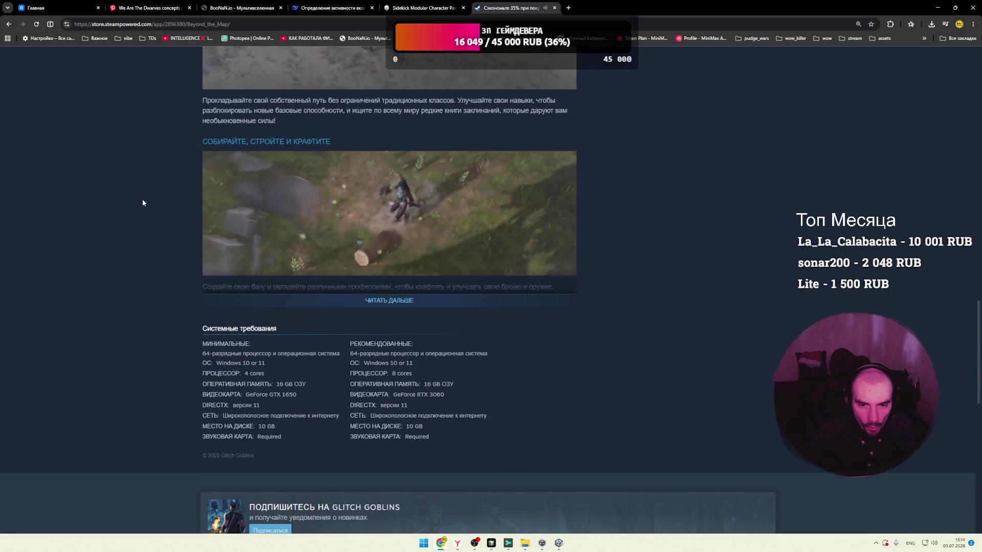
Step: Close the Beyond the Map Steam and Synty Sidekick character pack tabs
left_click(422, 8)
left_click(555, 7)
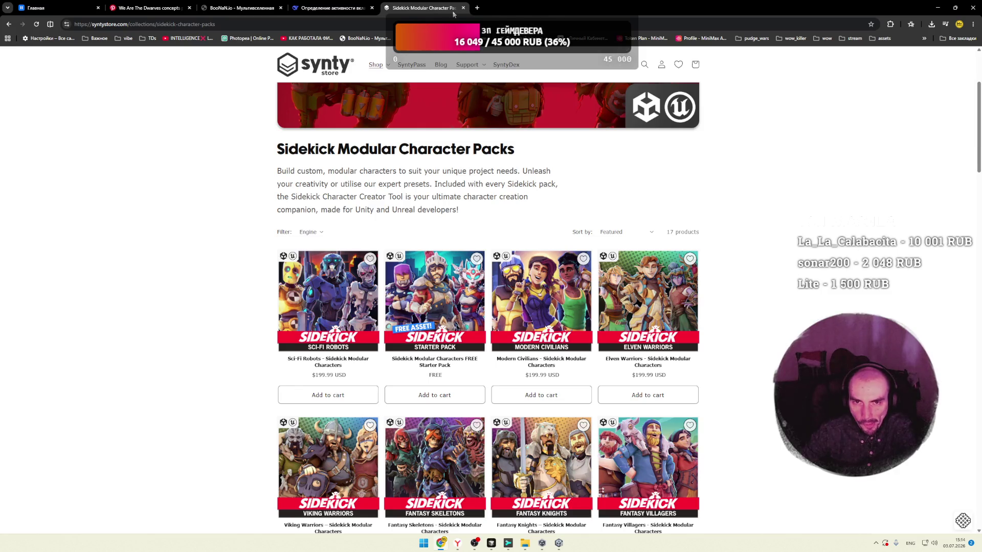
left_click(464, 8)
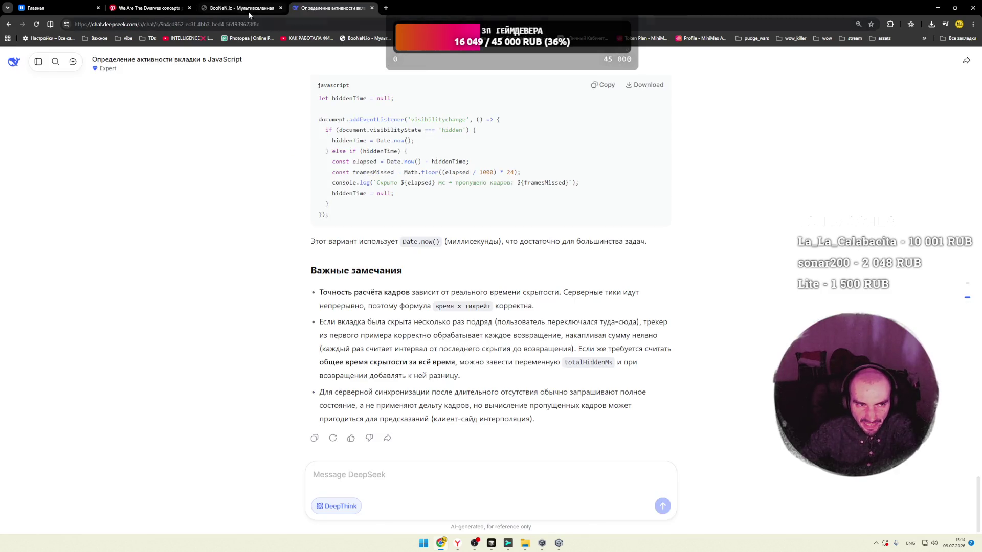
Step: Flick through the Pinterest, music and DeepSeek tabs, then switch to the localhost game prototype
left_click(148, 8)
scroll(402, 203, "down", 5)
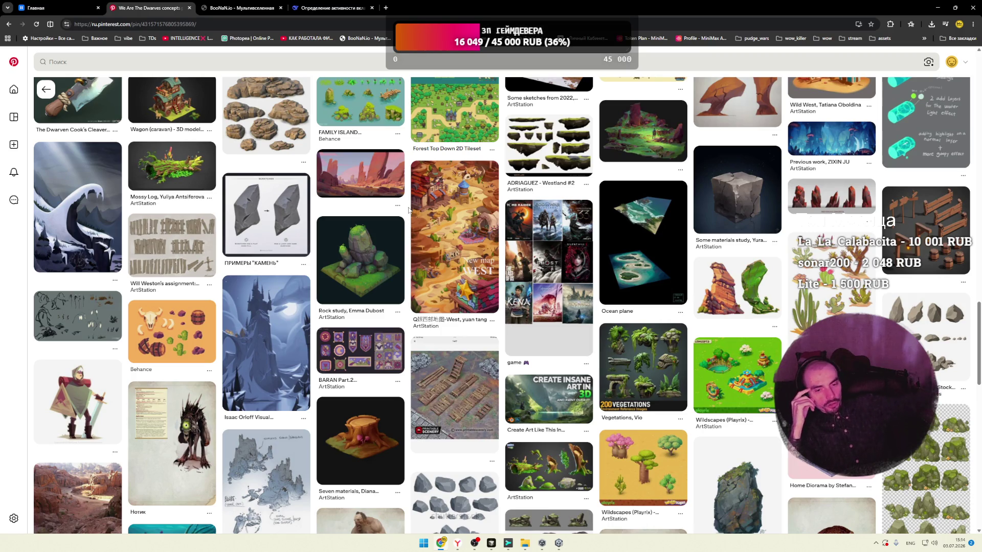
left_click(60, 8)
left_click(321, 8)
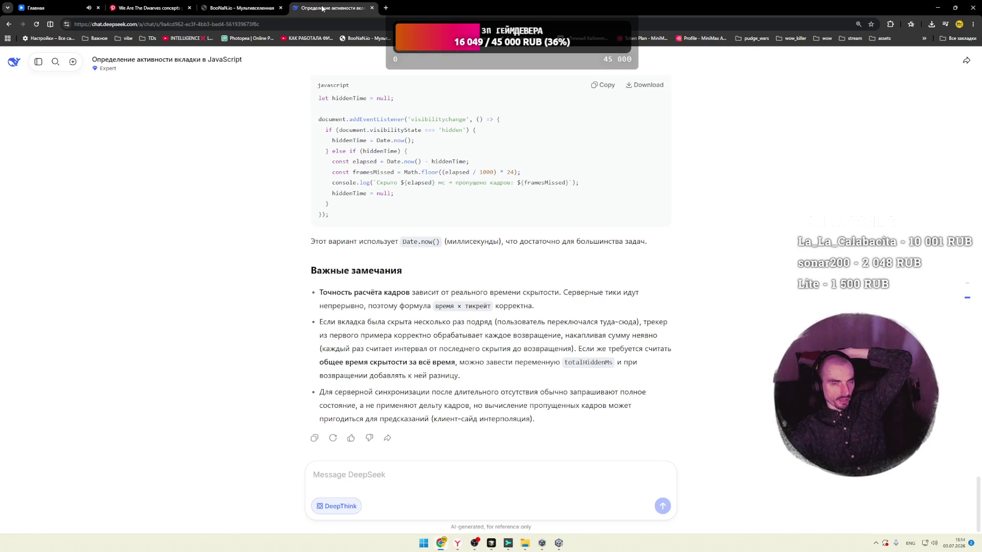
left_click(241, 8)
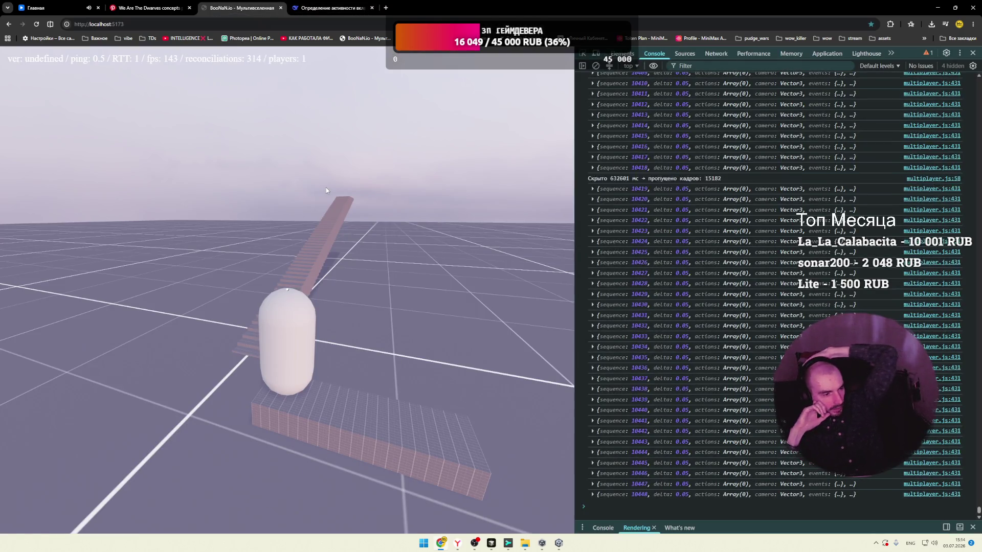
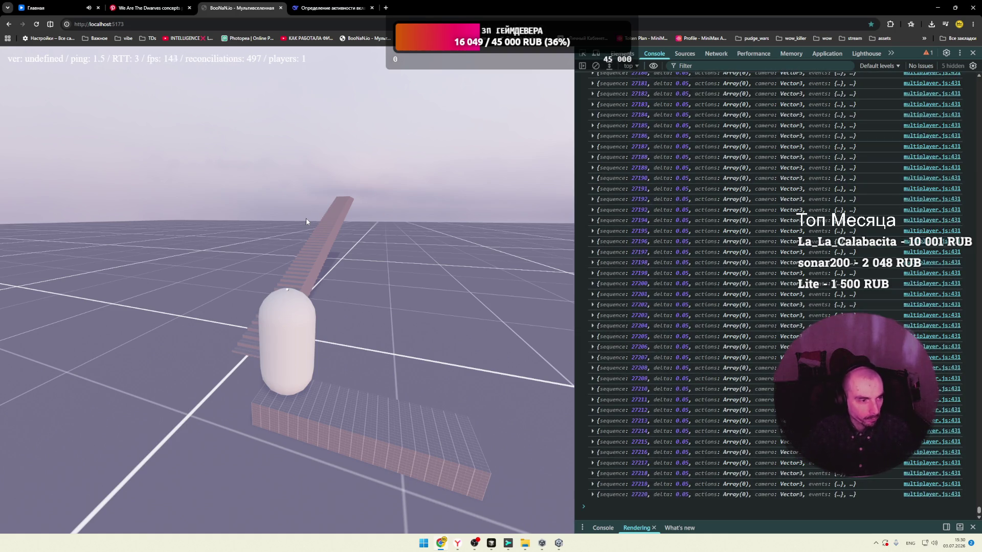
Step: Lock the mouse in the game view and circle the camera until the stairs face straight ahead
key("e")
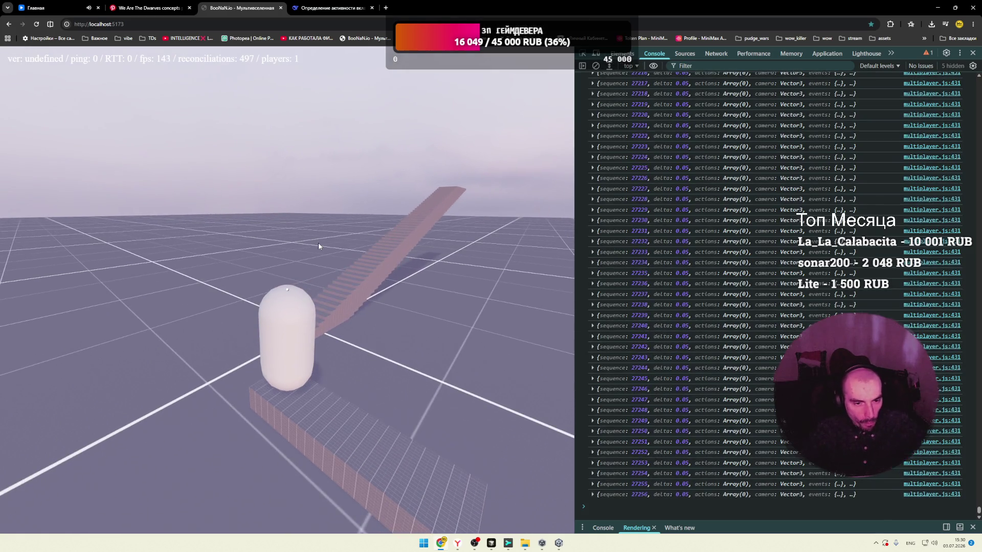
key("e")
left_click(312, 247)
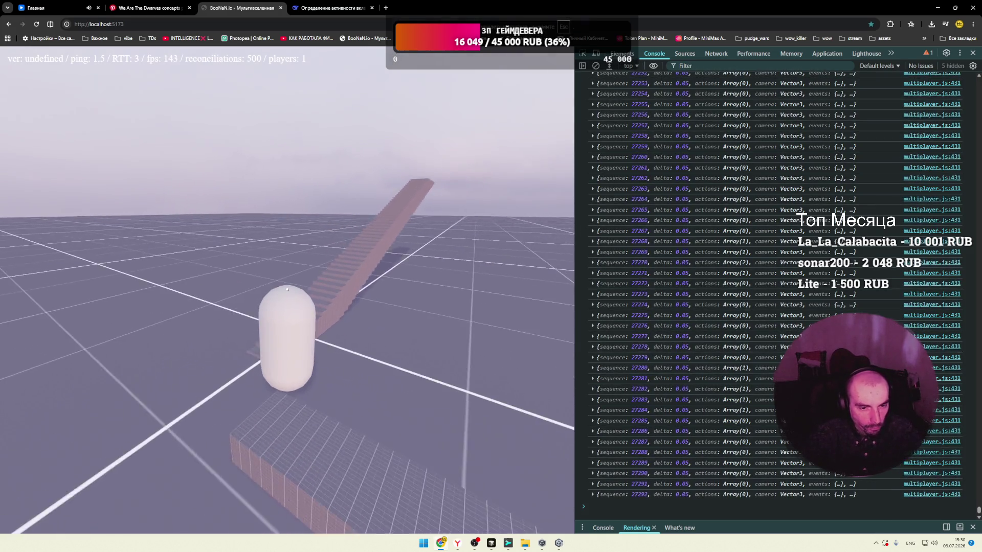
key("e")
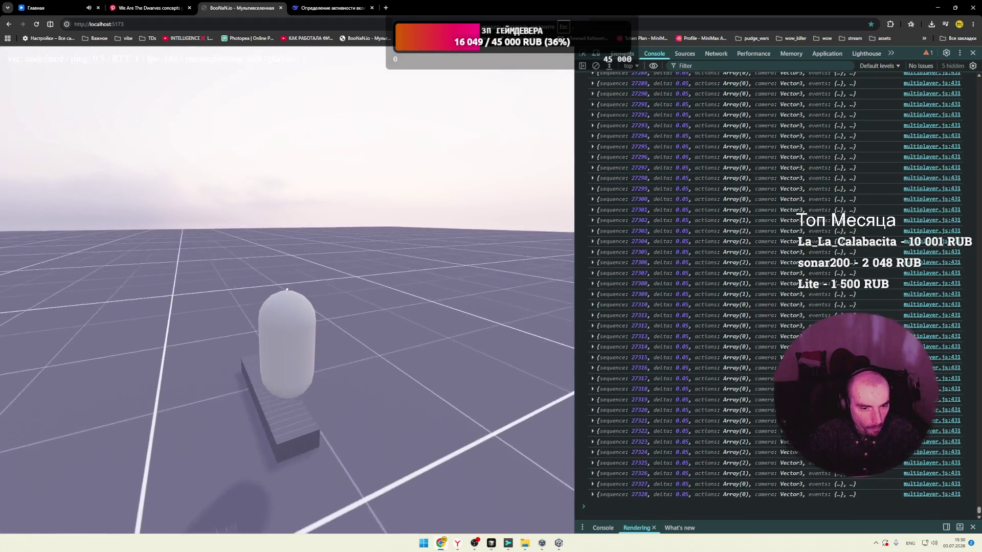
key("e")
key("e")
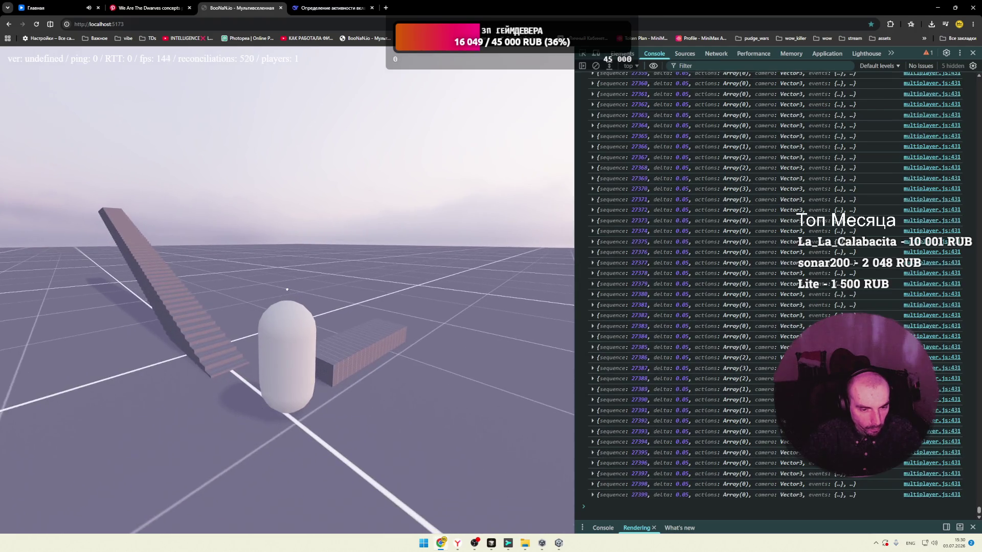
key("e")
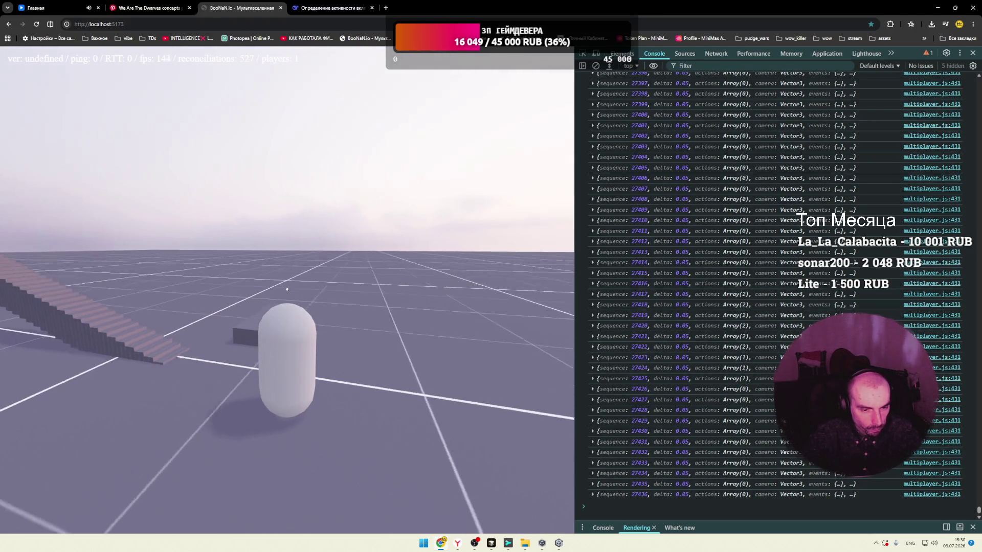
key("e")
key("e")
Step: Walk the capsule onto the brick platform and back, ending at the foot of the ramp
key("d")
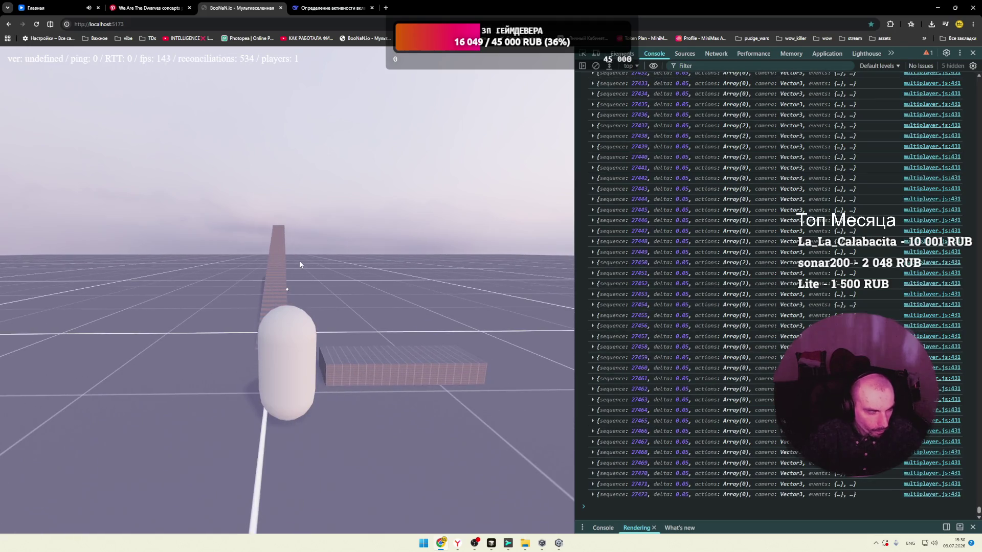
key("d")
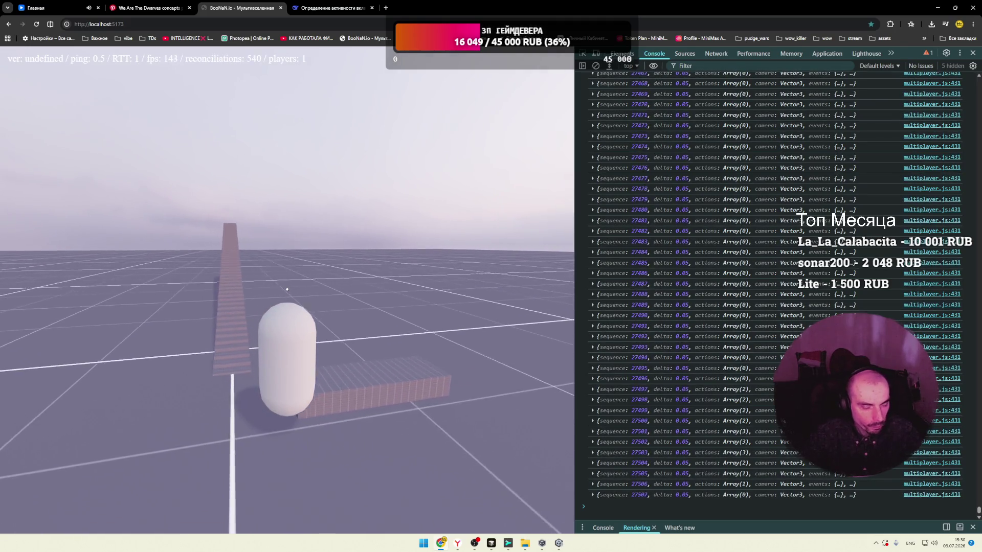
key("a")
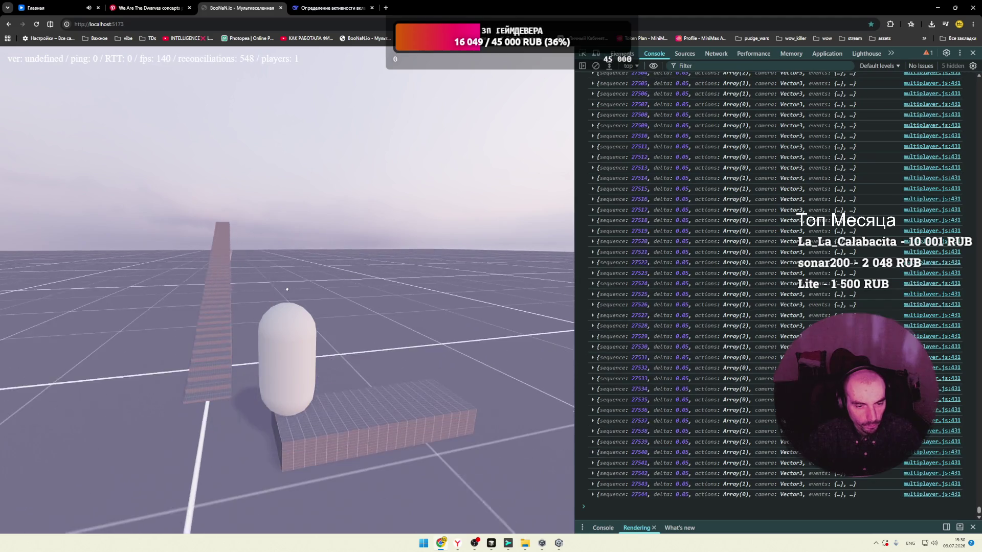
key("s")
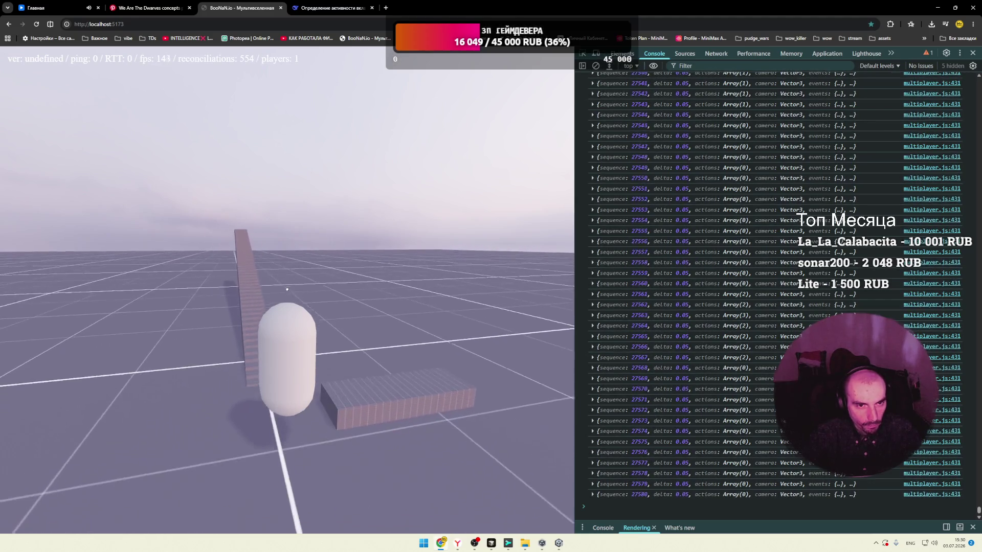
key("s")
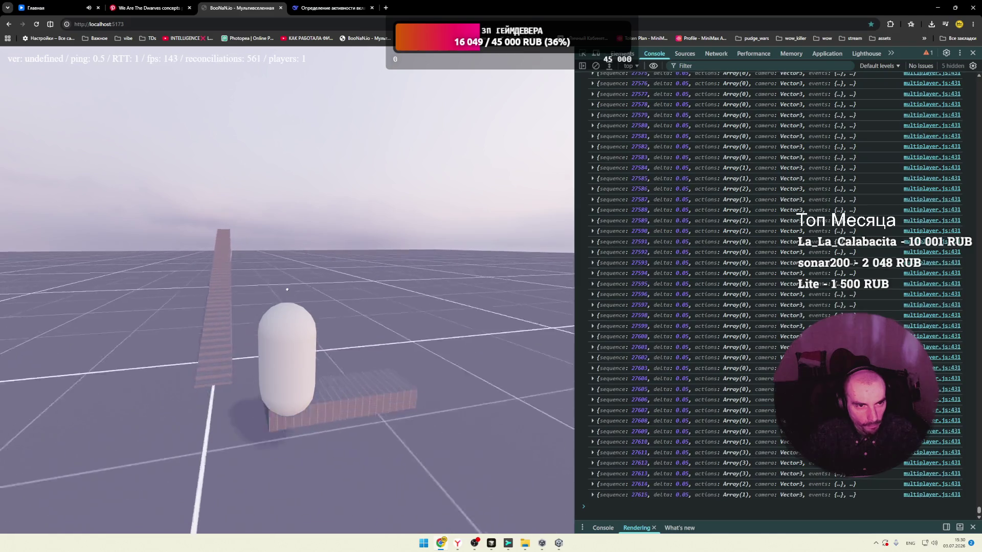
key("s")
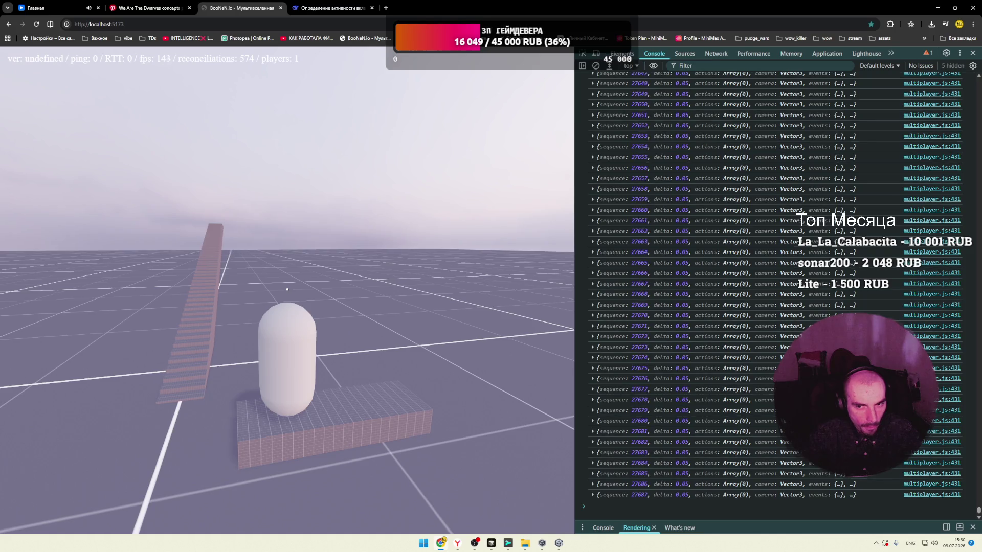
left_click_drag(283, 267, 299, 265)
key("a")
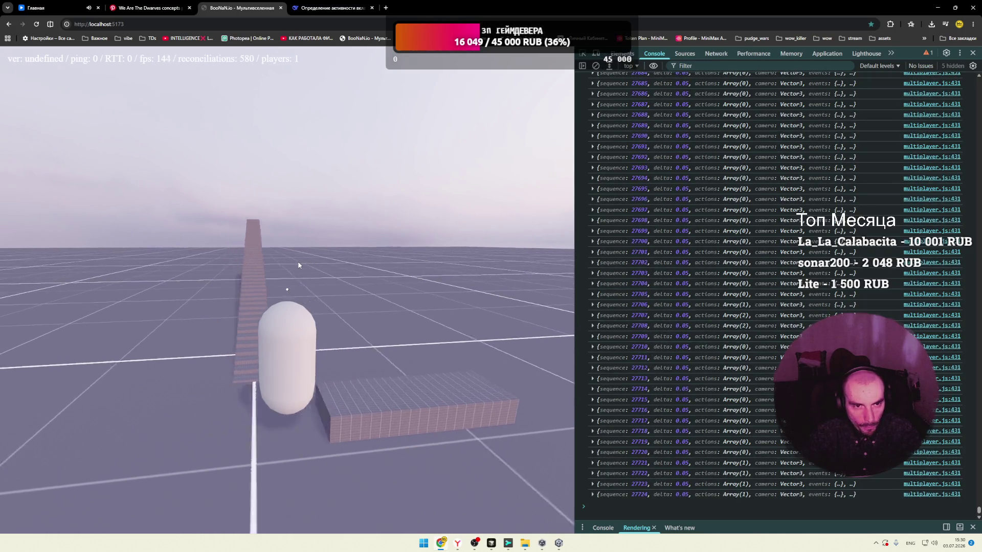
Step: Turn the camera to face along the staircase ramp, recapturing look control in the game
key("s")
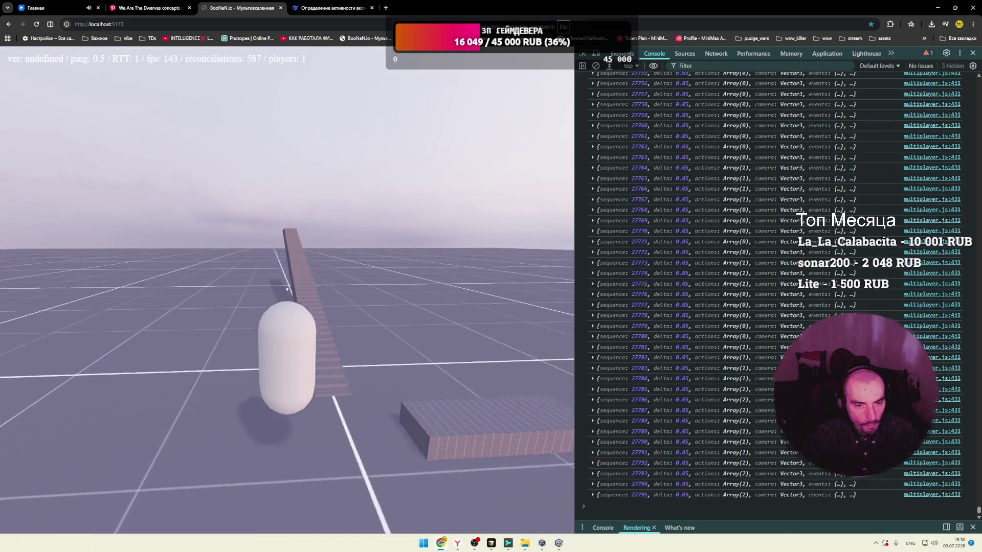
key("d")
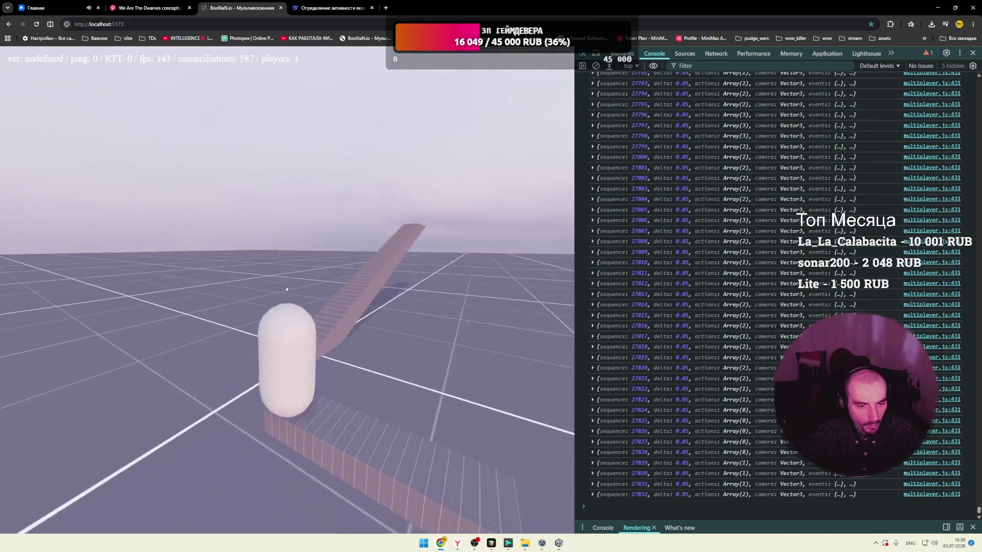
key("d")
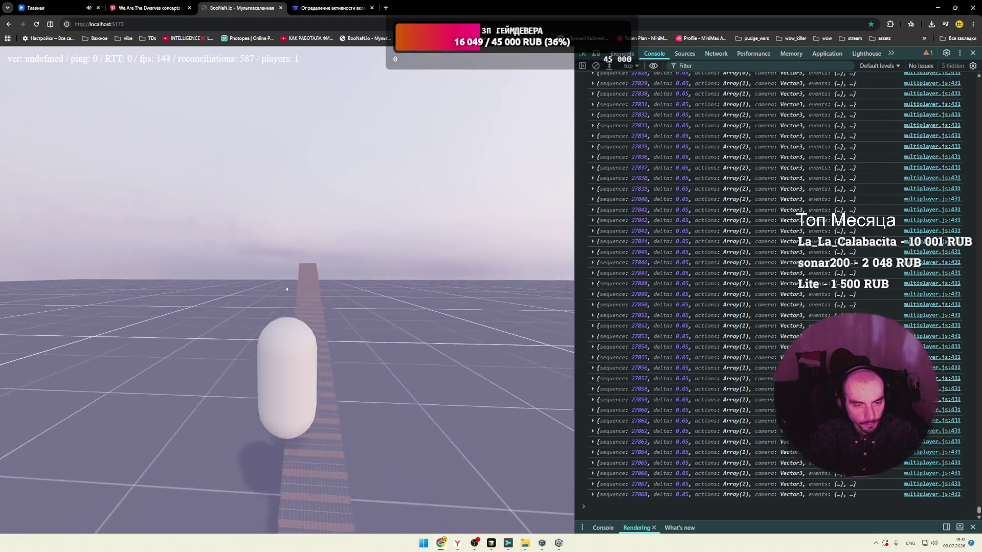
key("d")
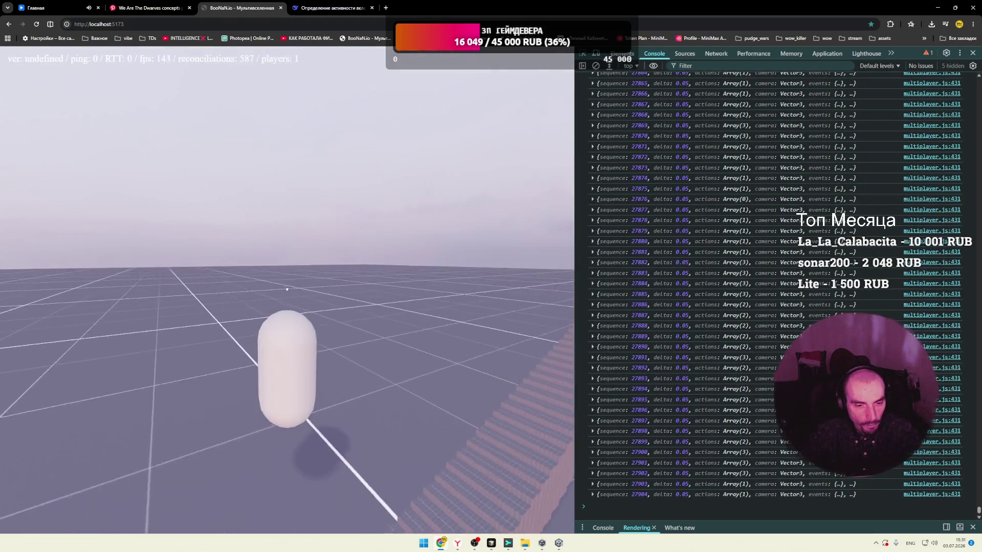
key("d")
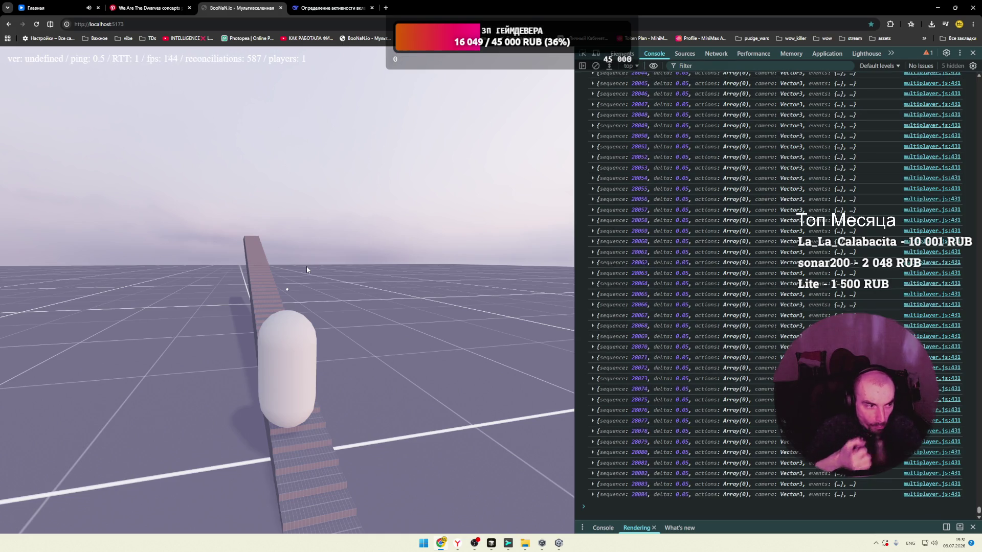
left_click_drag(306, 267, 305, 270)
left_click(287, 289)
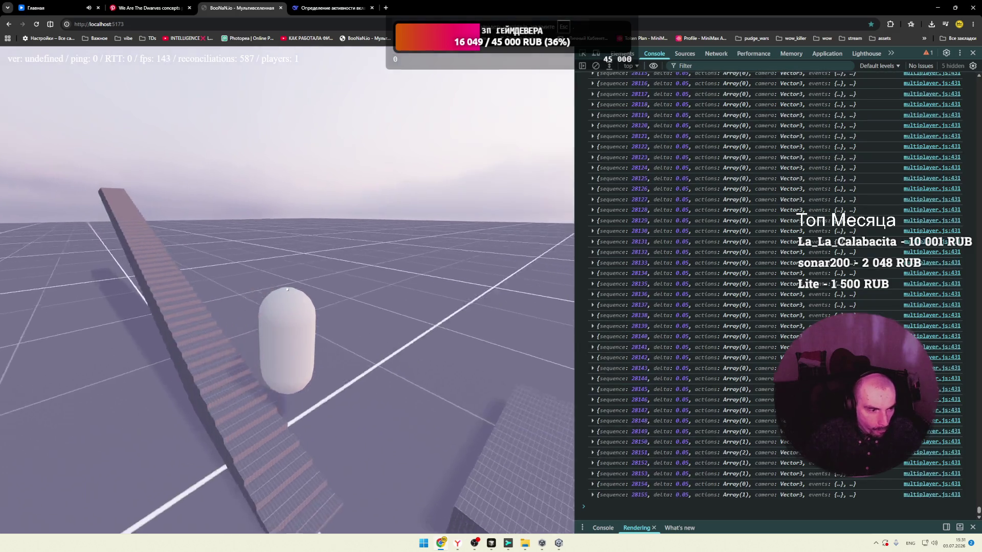
left_click_drag(287, 290, 287, 290)
Step: Walk the capsule back over the brick block and along the striped ramp, then step right
key("s")
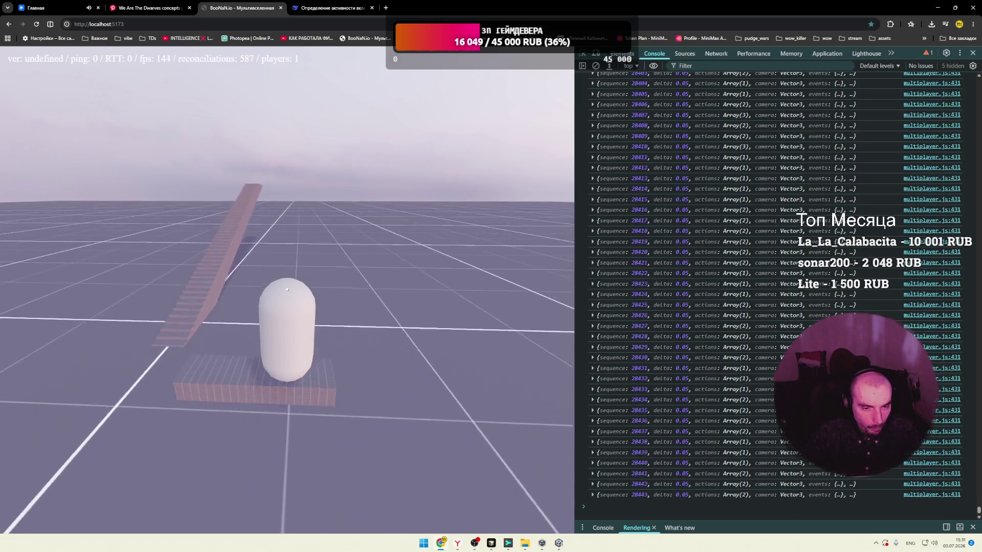
left_click_drag(287, 289, 287, 290)
key("s")
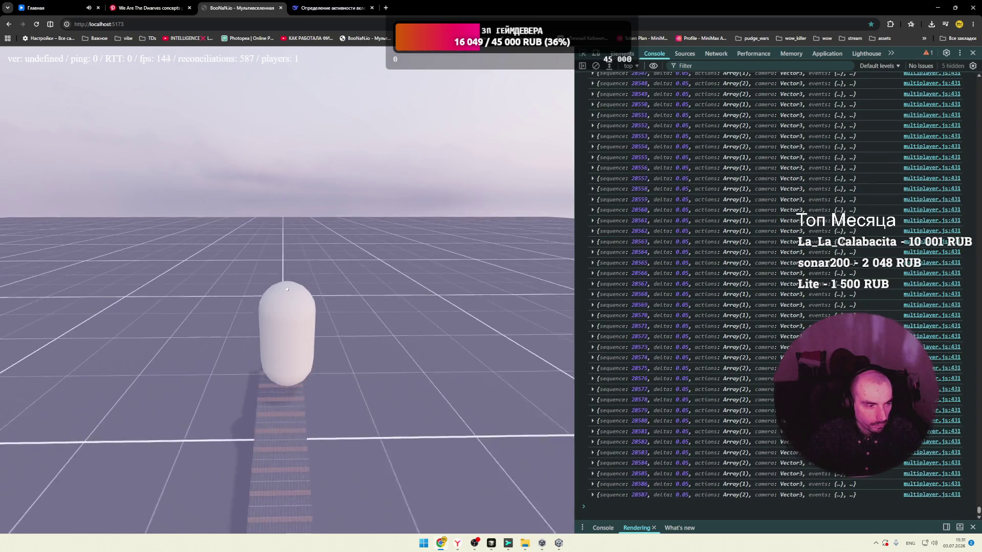
key("s")
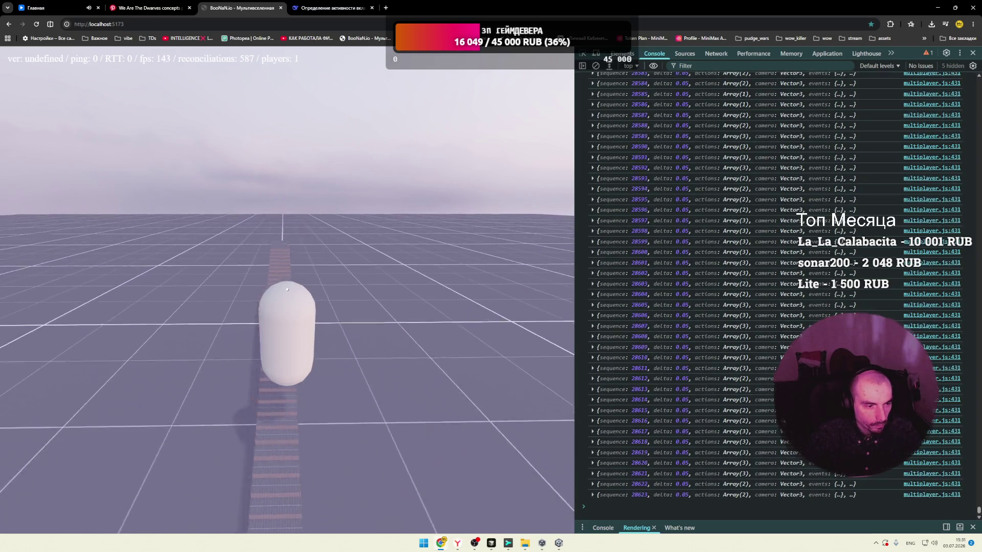
key("d")
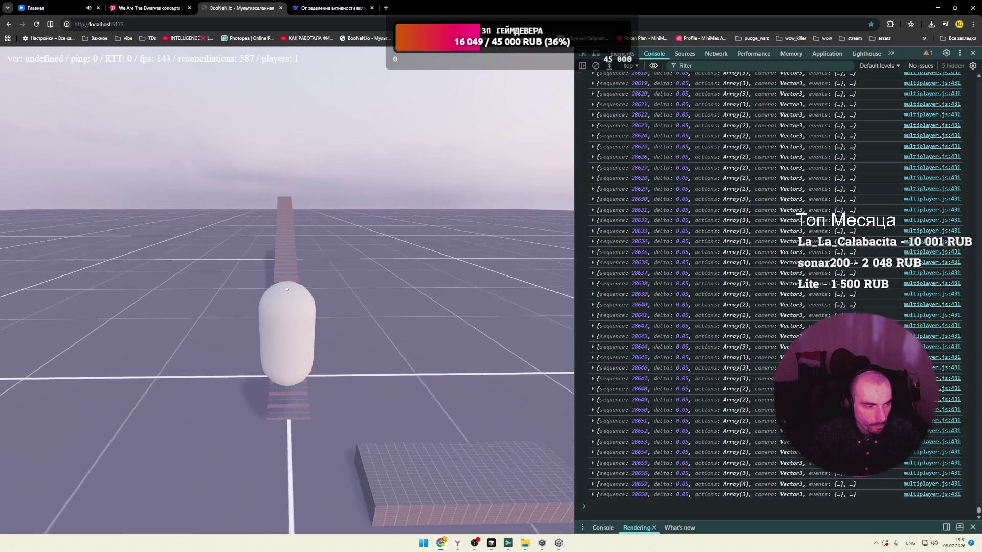
key("d")
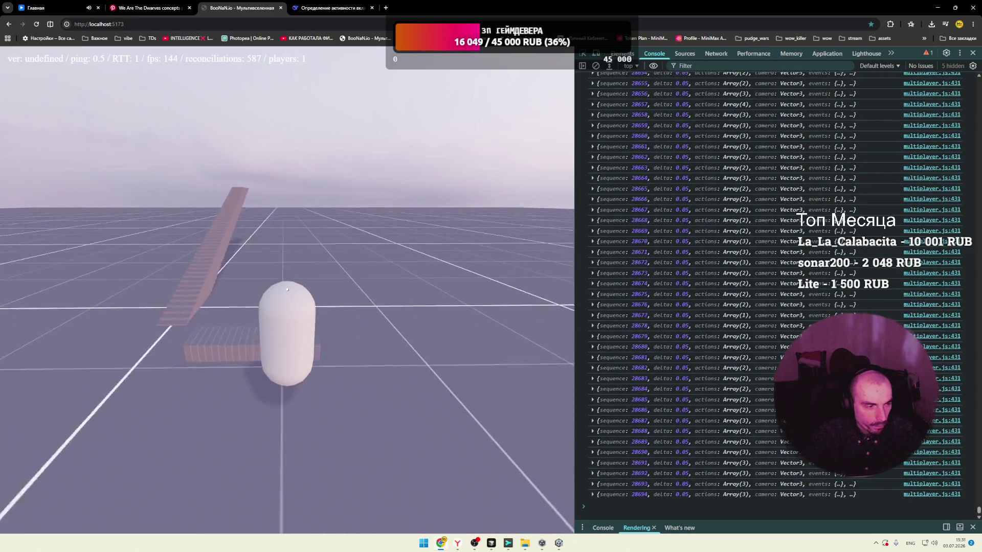
key("d")
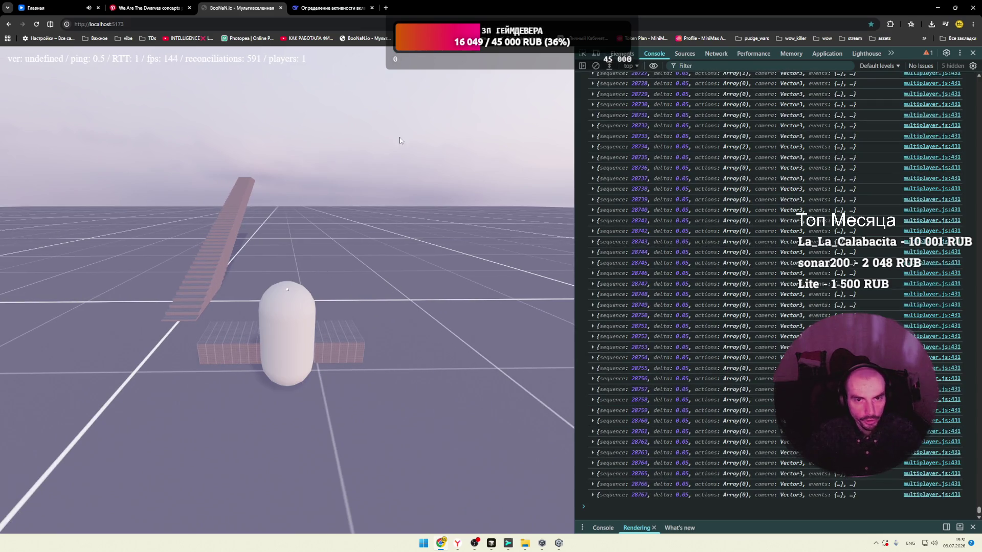
Step: Open and close the Start menu, then connect to the saved WinSCP server session
left_click(422, 546)
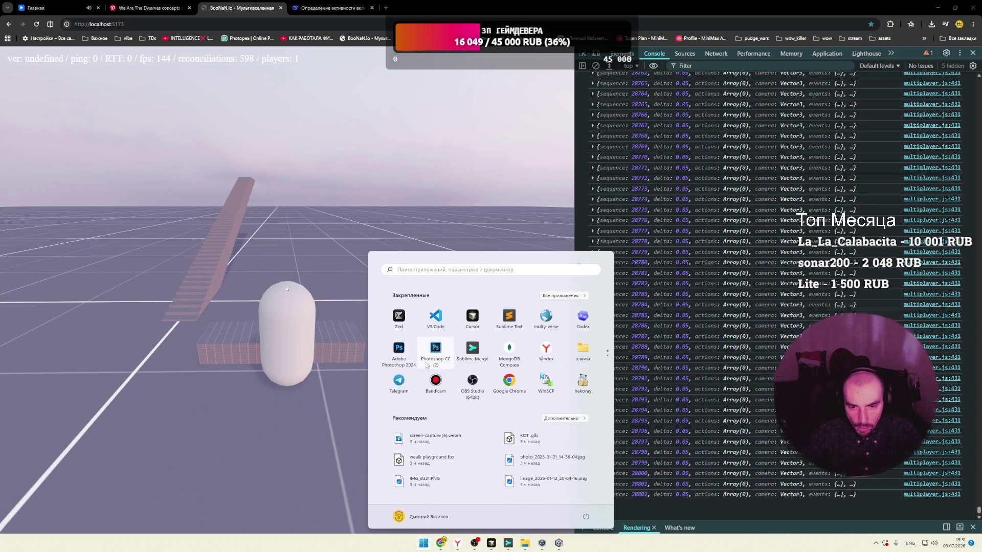
left_click(524, 358)
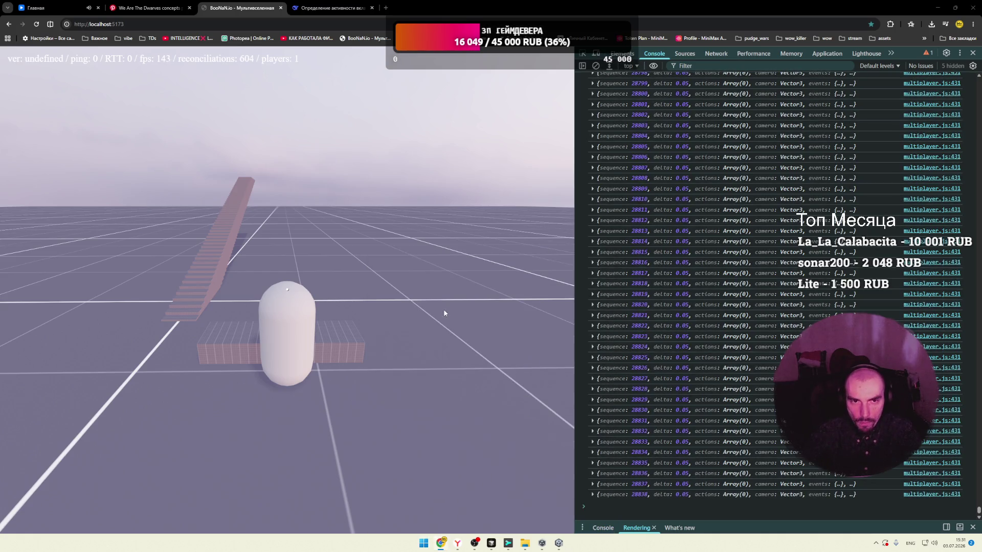
left_click(358, 317)
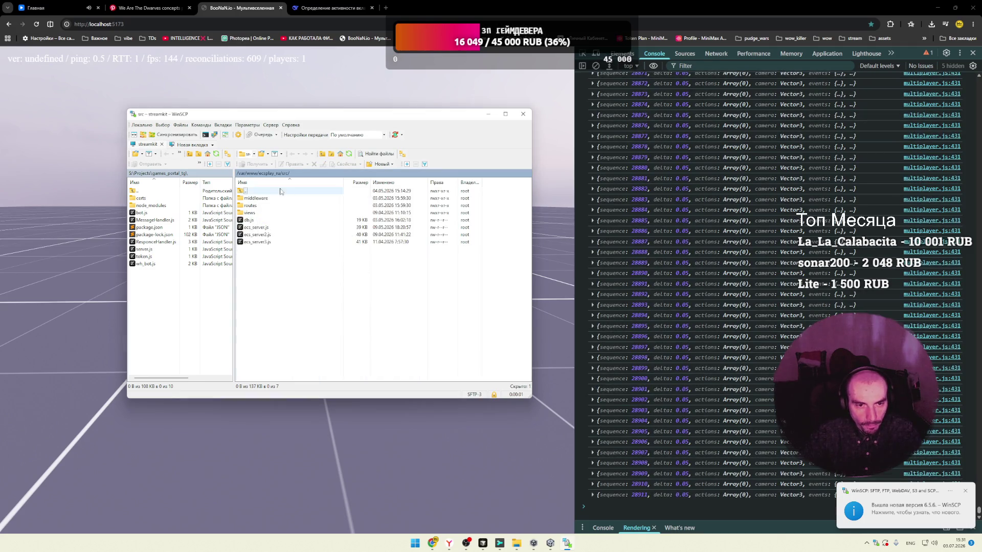
Step: Browse up to /var/www/, into multiplayer/public/, and open index.html for editing
left_click(254, 174)
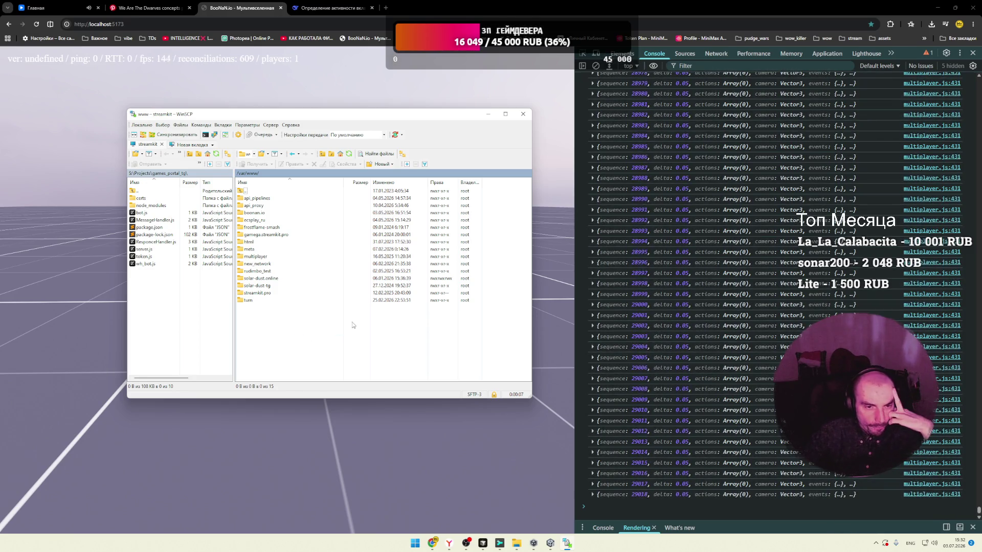
double_click(256, 257)
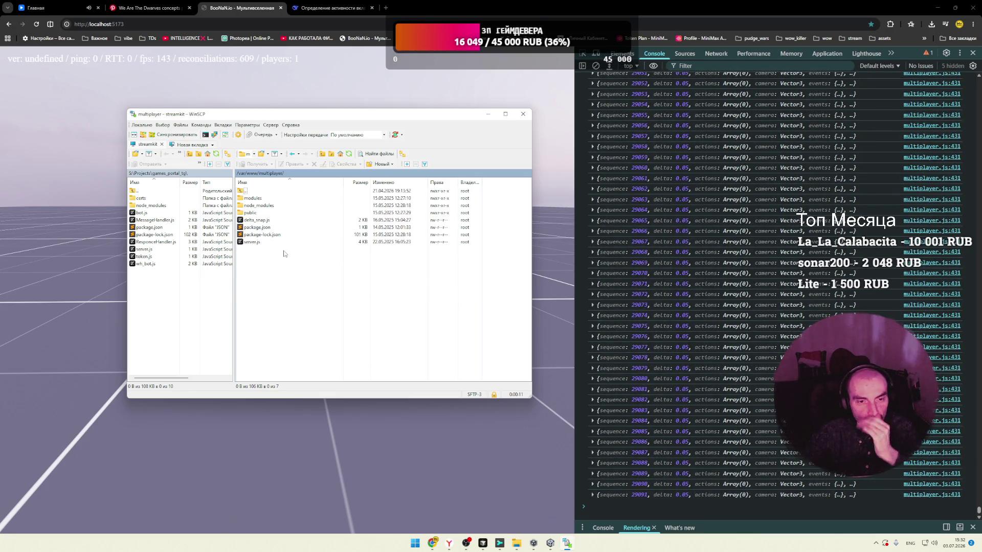
double_click(250, 212)
left_click(262, 216)
key("Return")
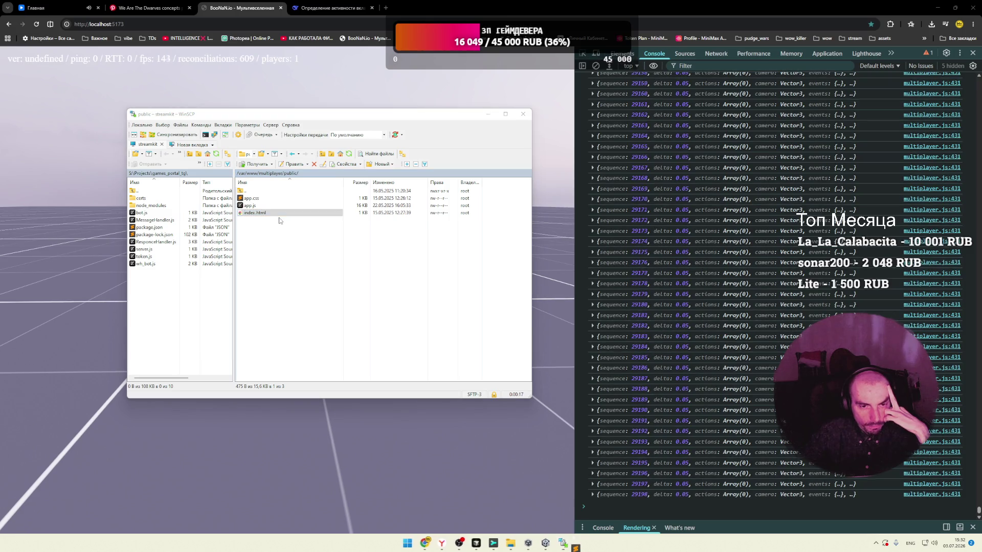